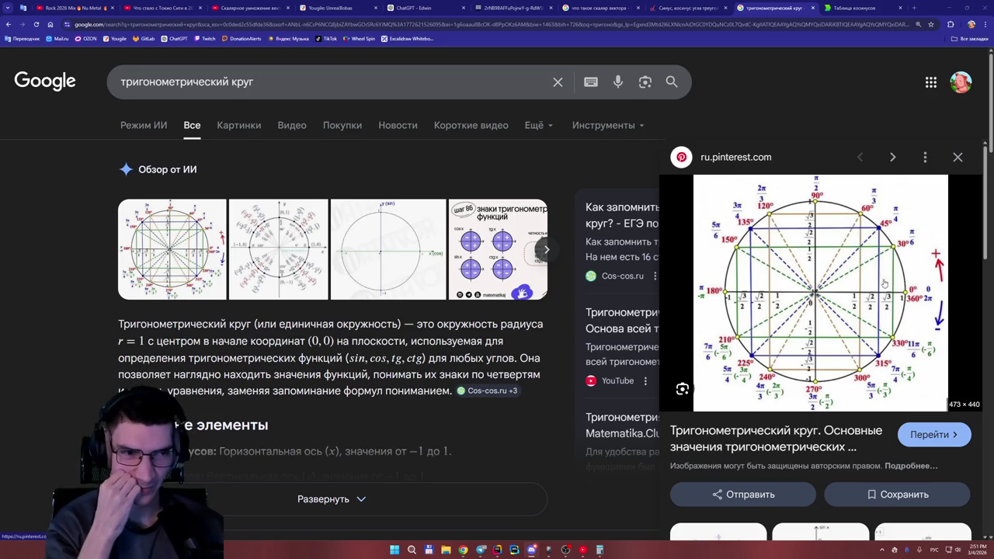
Glance at the Google results for 'что такое скаляр вектора', then return to the ChatGPT vectors chat.
{"action": "left_click", "coordinate": [579, 11]}
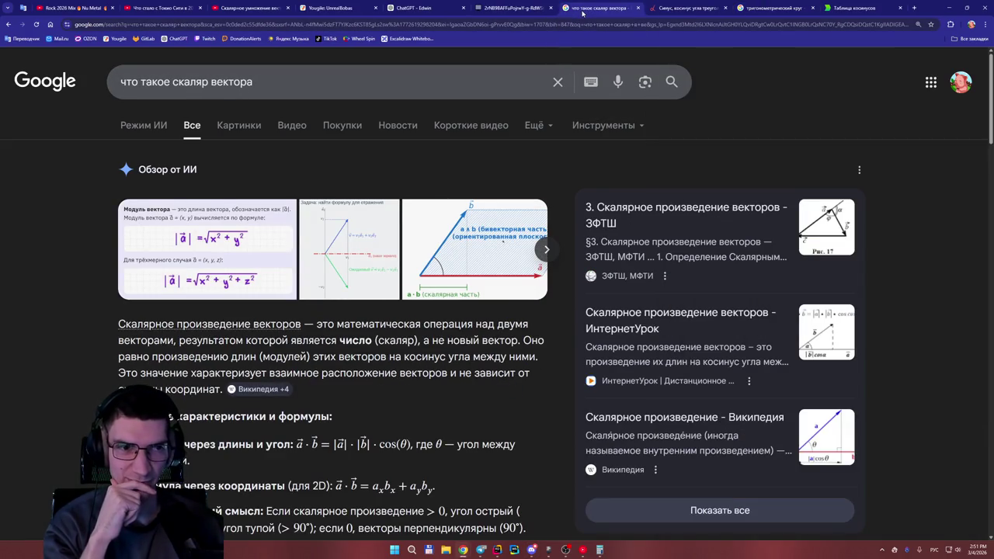
{"action": "left_click", "coordinate": [416, 8]}
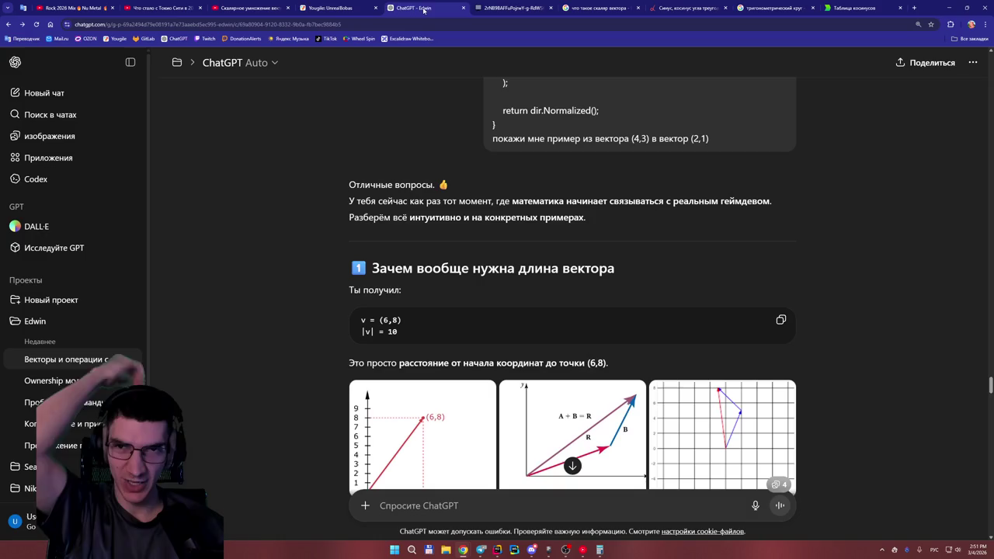
Scroll ChatGPT to the Dot Product section and briefly highlight the vectors A = (1,3), B = (4,-2).
{"action": "scroll", "coordinate": [480, 218], "scroll_direction": "down", "scroll_amount": 20}
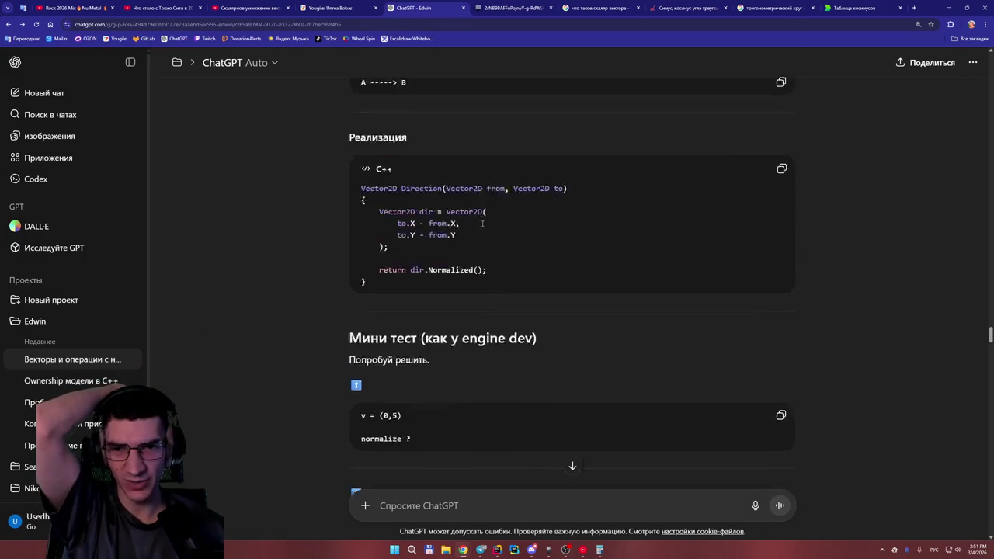
{"action": "scroll", "coordinate": [483, 224], "scroll_direction": "up", "scroll_amount": 10}
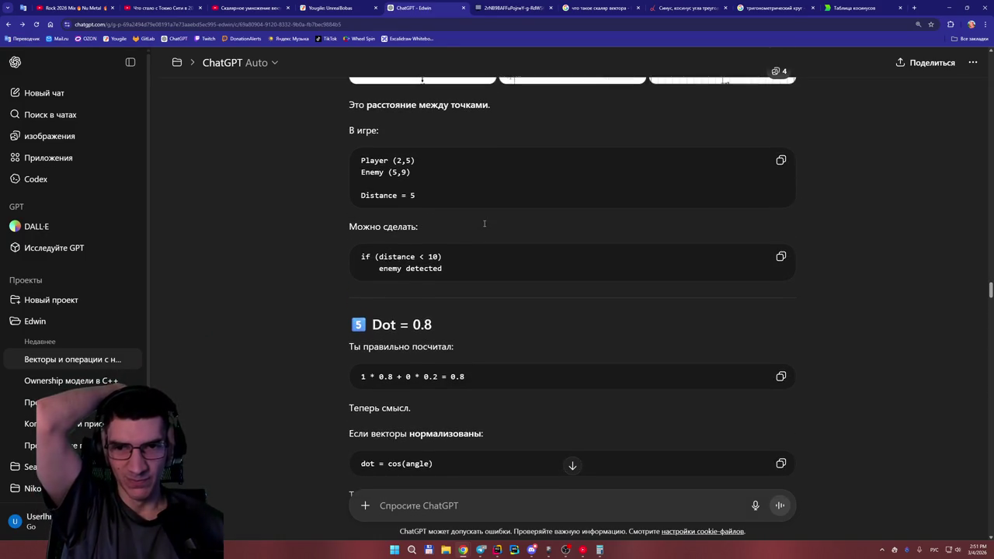
{"action": "scroll", "coordinate": [484, 224], "scroll_direction": "up", "scroll_amount": 1}
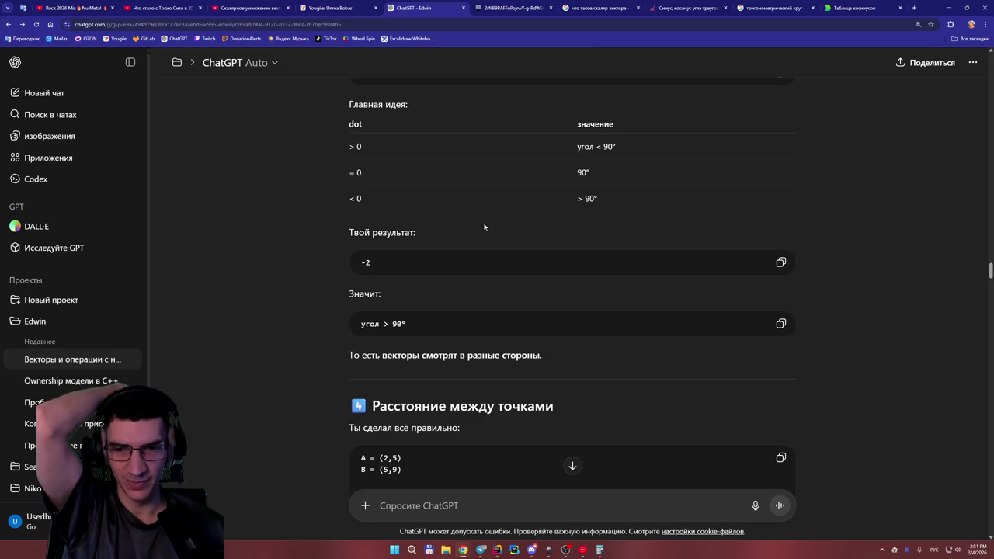
{"action": "scroll", "coordinate": [483, 223], "scroll_direction": "up", "scroll_amount": 6}
{"action": "scroll", "coordinate": [483, 224], "scroll_direction": "up", "scroll_amount": 1}
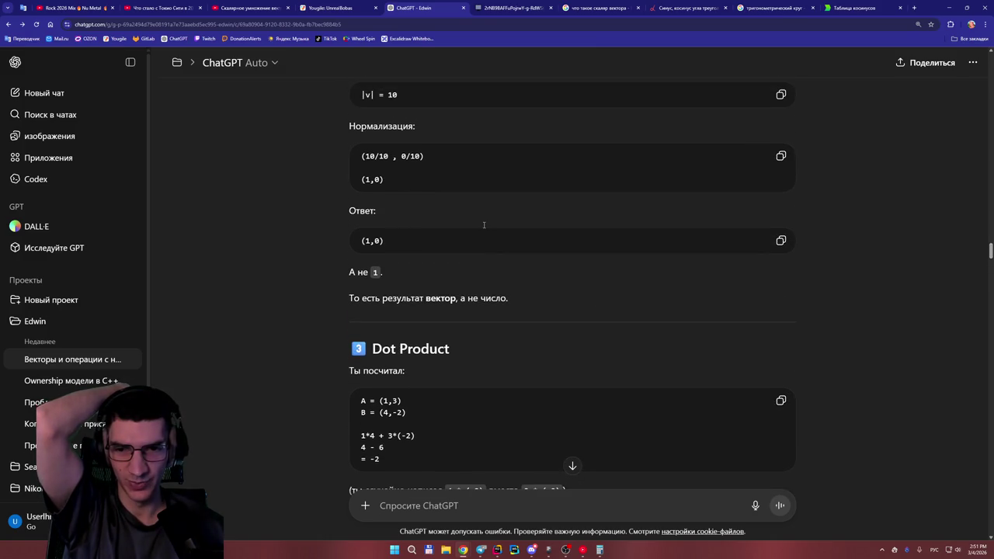
{"action": "scroll", "coordinate": [483, 226], "scroll_direction": "down", "scroll_amount": 2}
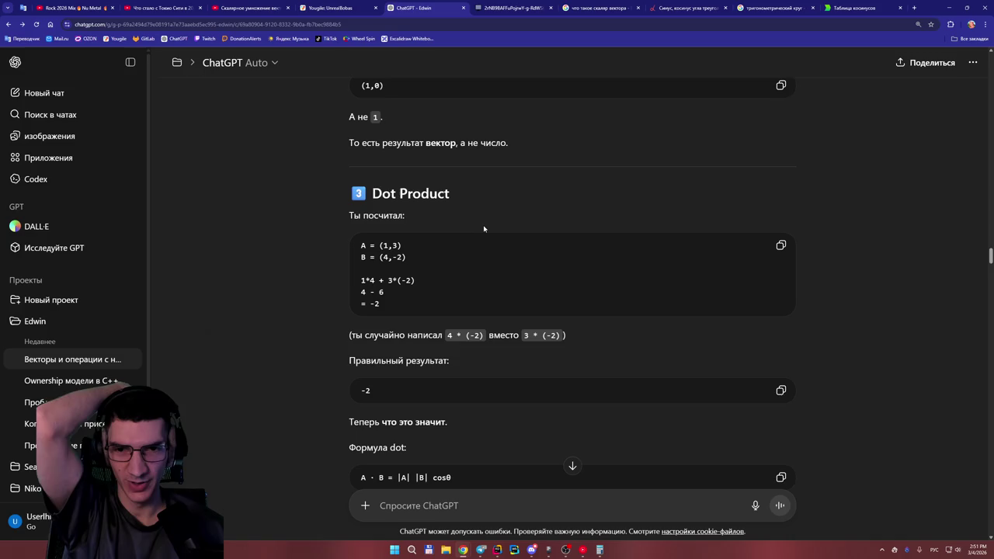
{"action": "scroll", "coordinate": [484, 228], "scroll_direction": "down", "scroll_amount": 1}
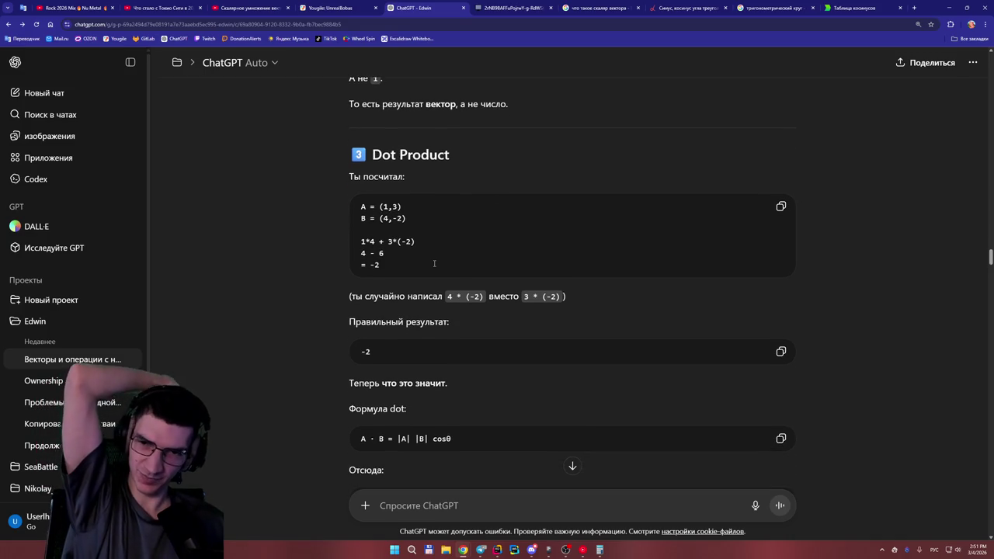
{"action": "left_click_drag", "start_coordinate": [411, 222], "coordinate": [359, 202]}
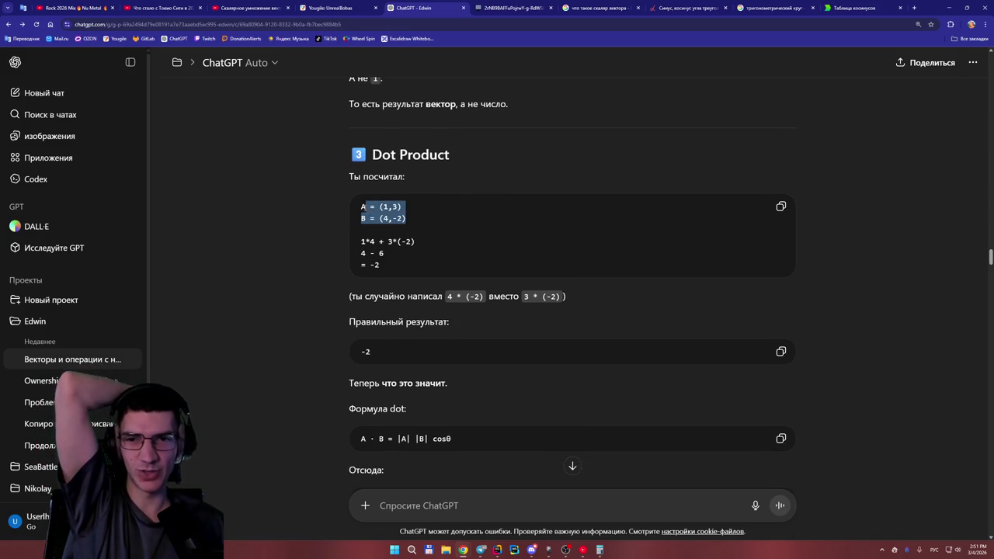
{"action": "left_click", "coordinate": [453, 226]}
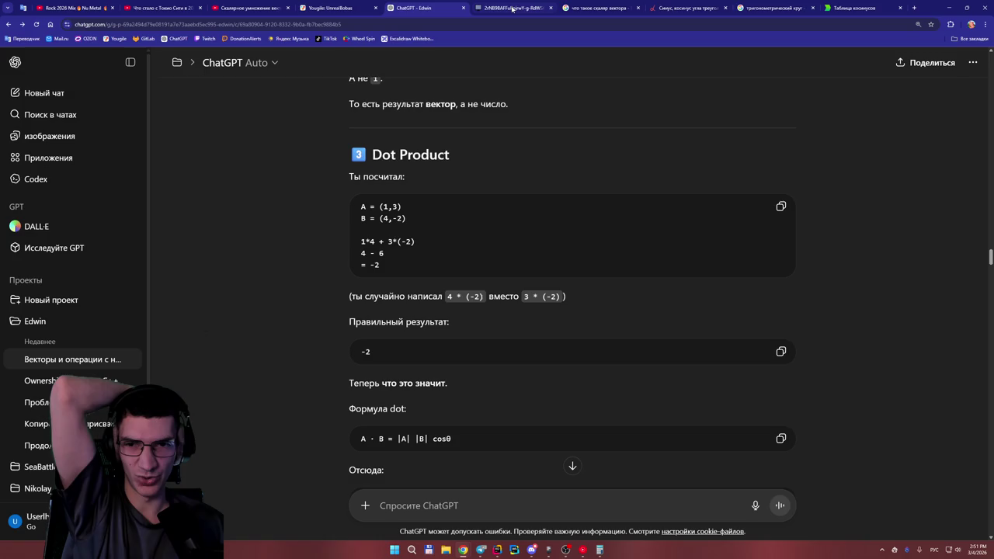
Bring up the whiteboard and move to an empty area, briefly checking ChatGPT.
{"action": "mouse_move", "coordinate": [512, 8]}
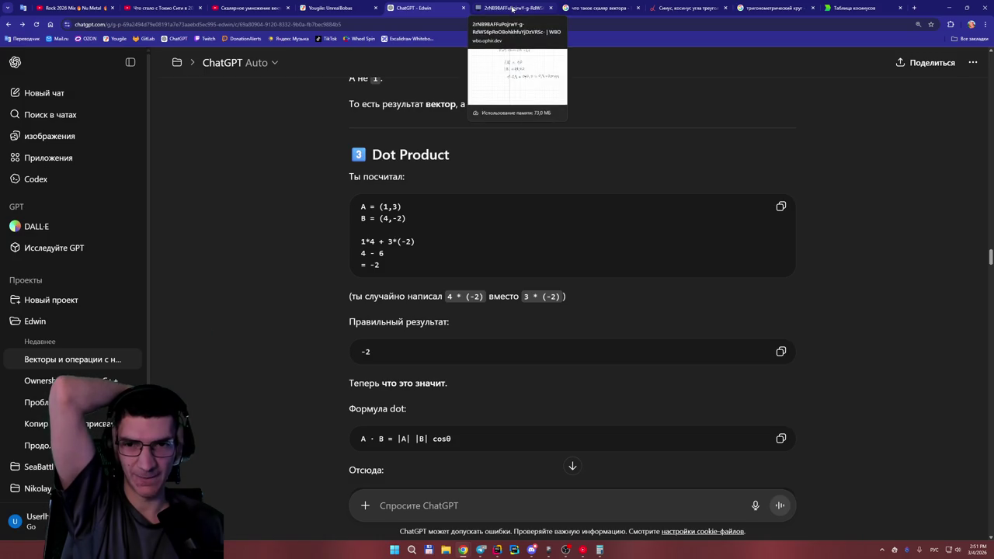
{"action": "left_click", "coordinate": [511, 8]}
{"action": "left_click_drag", "start_coordinate": [990, 277], "coordinate": [989, 326]}
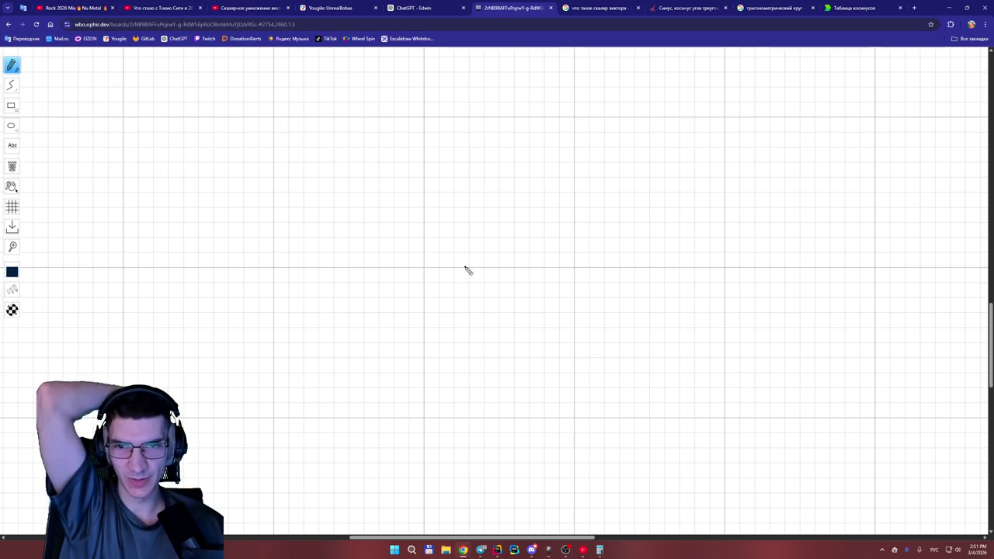
{"action": "left_click", "coordinate": [412, 8]}
{"action": "key", "text": "ctrl+Tab"}
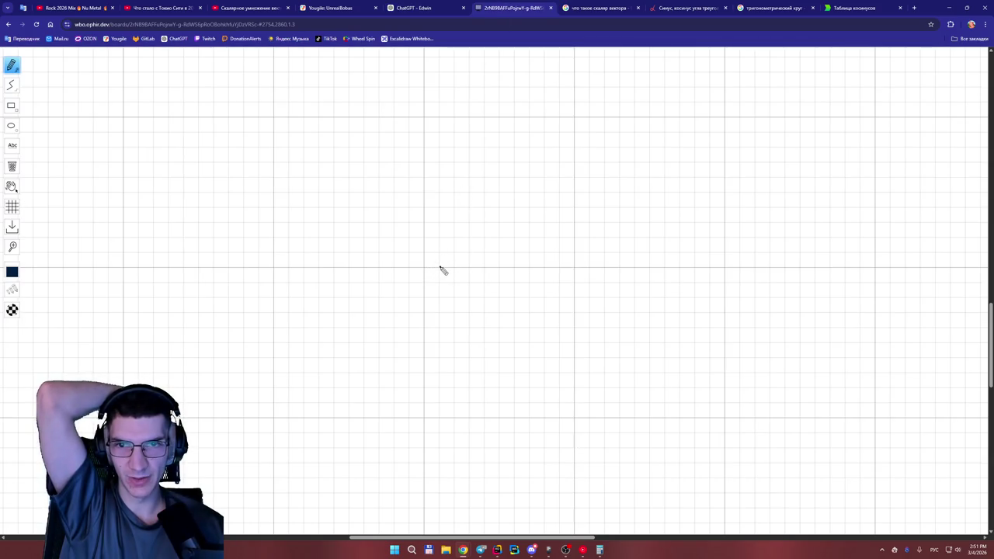
Draw two straight lines from one point, one rising right and one falling right.
{"action": "left_click", "coordinate": [12, 85]}
{"action": "left_click_drag", "start_coordinate": [424, 267], "coordinate": [453, 222]}
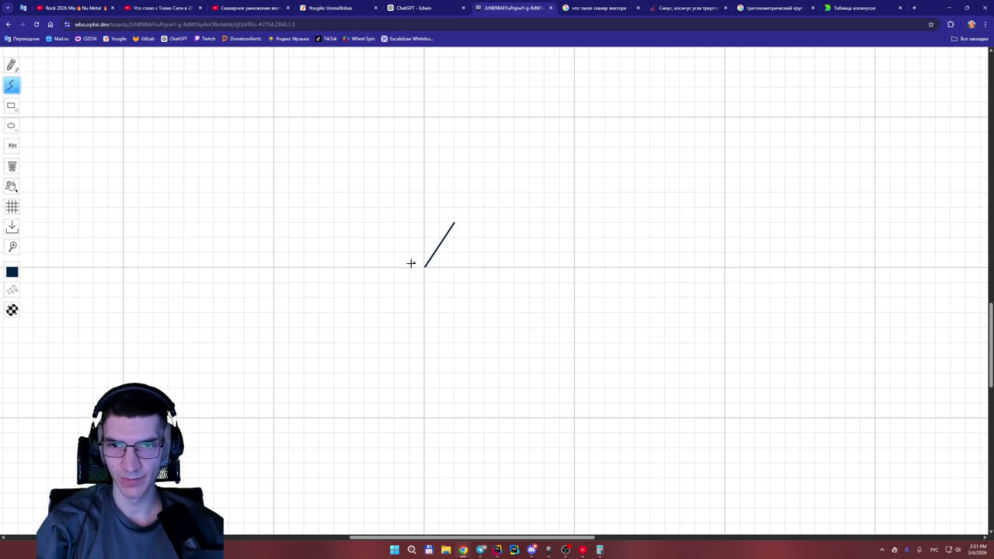
{"action": "scroll", "coordinate": [392, 290], "scroll_direction": "up", "scroll_amount": 1}
{"action": "scroll", "coordinate": [411, 355], "scroll_direction": "up", "scroll_amount": 5}
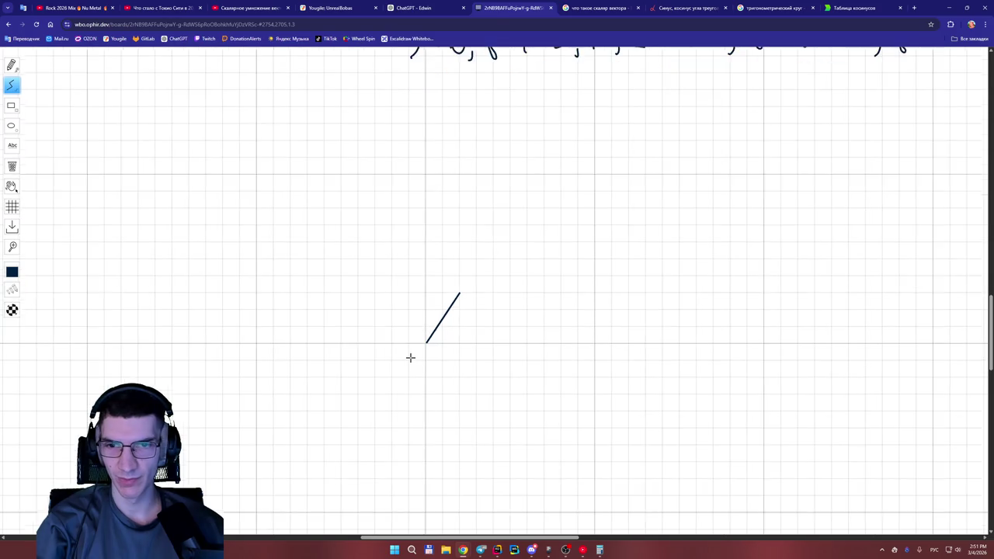
{"action": "left_click", "coordinate": [356, 122]}
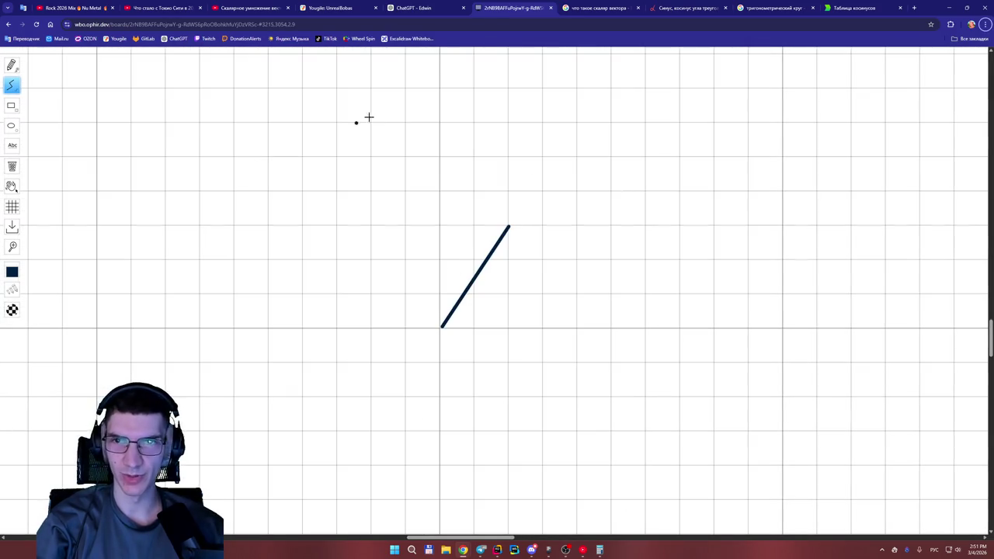
{"action": "left_click", "coordinate": [422, 15]}
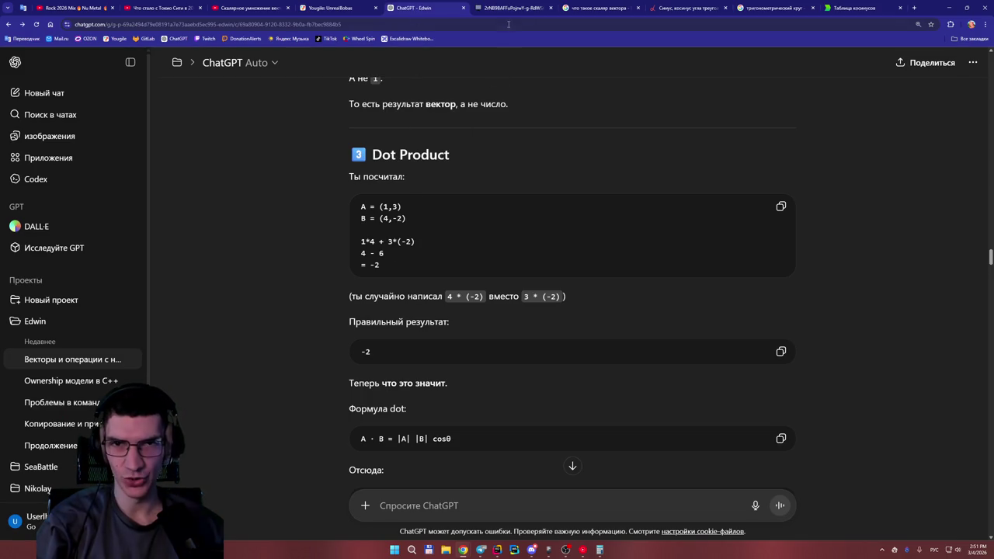
{"action": "left_click", "coordinate": [510, 9]}
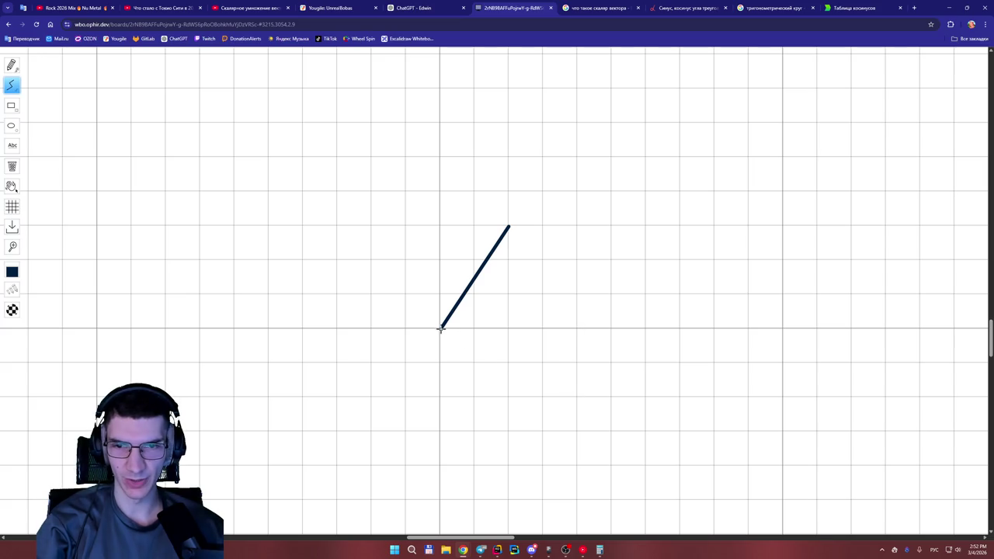
{"action": "left_click_drag", "start_coordinate": [440, 329], "coordinate": [576, 396]}
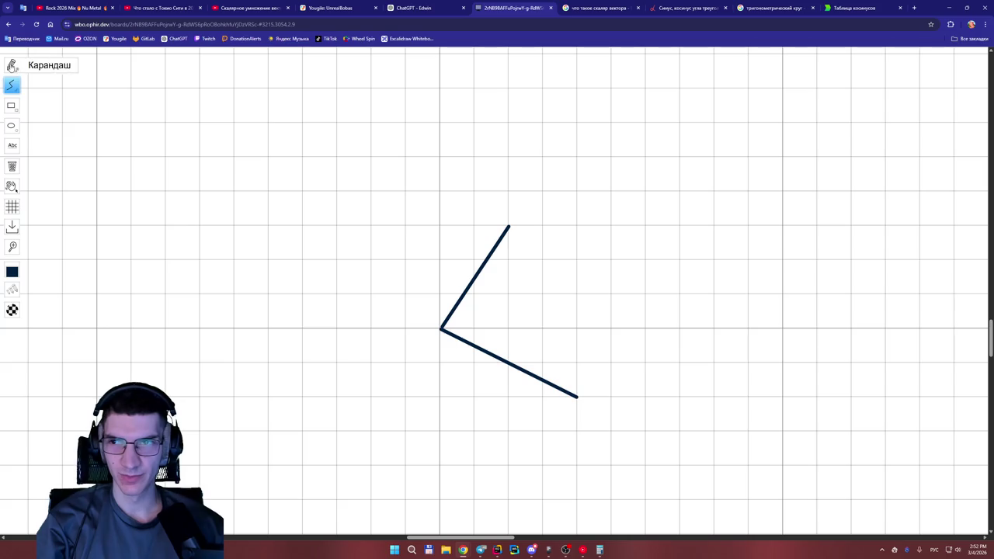
Switch to the pencil and bring the ChatGPT vectors conversation back up.
{"action": "left_click", "coordinate": [11, 65]}
{"action": "scroll", "coordinate": [535, 346], "scroll_direction": "down", "scroll_amount": 3}
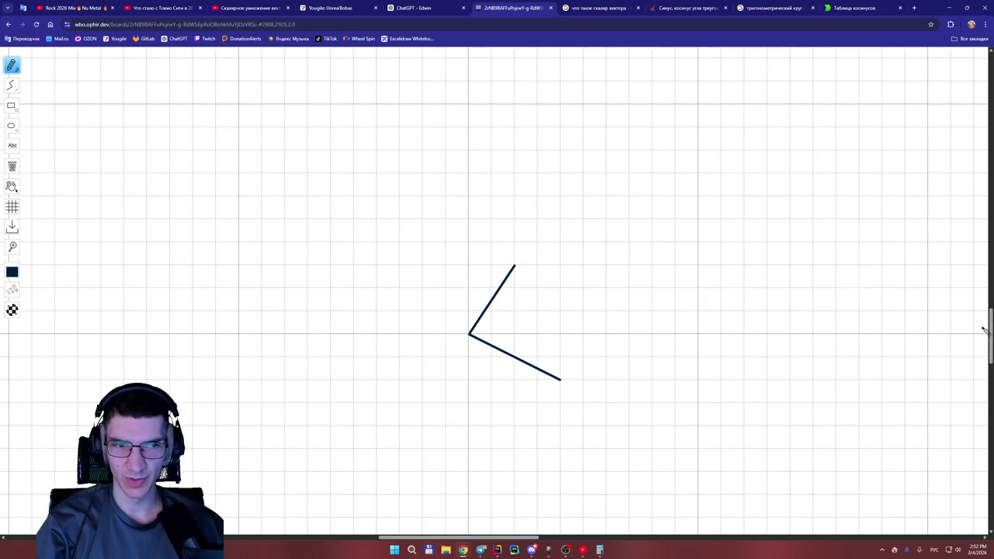
{"action": "scroll", "coordinate": [983, 329], "scroll_direction": "down", "scroll_amount": 2}
{"action": "left_click", "coordinate": [402, 6]}
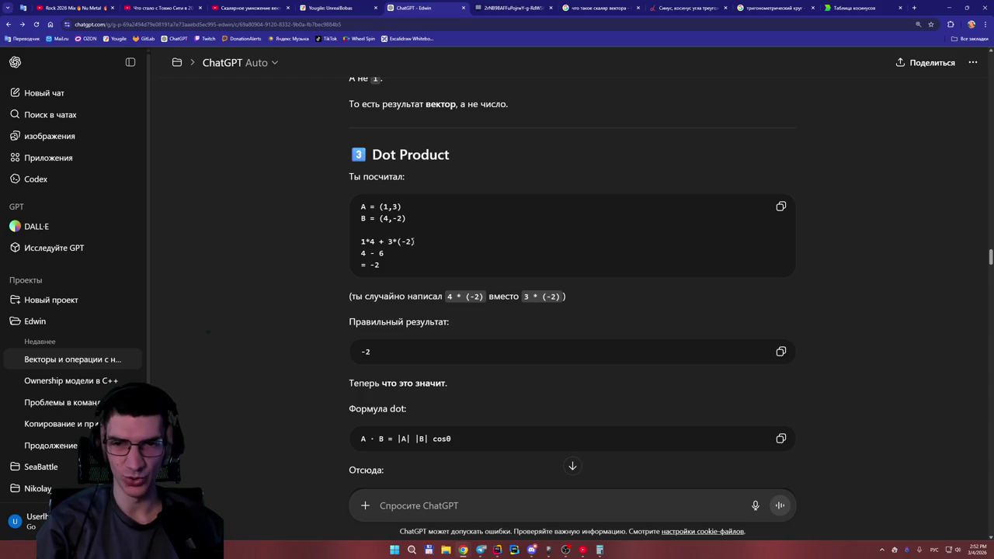
Label the line ends as vectors (3,2) and (4,-2).
{"action": "left_click", "coordinate": [494, 12]}
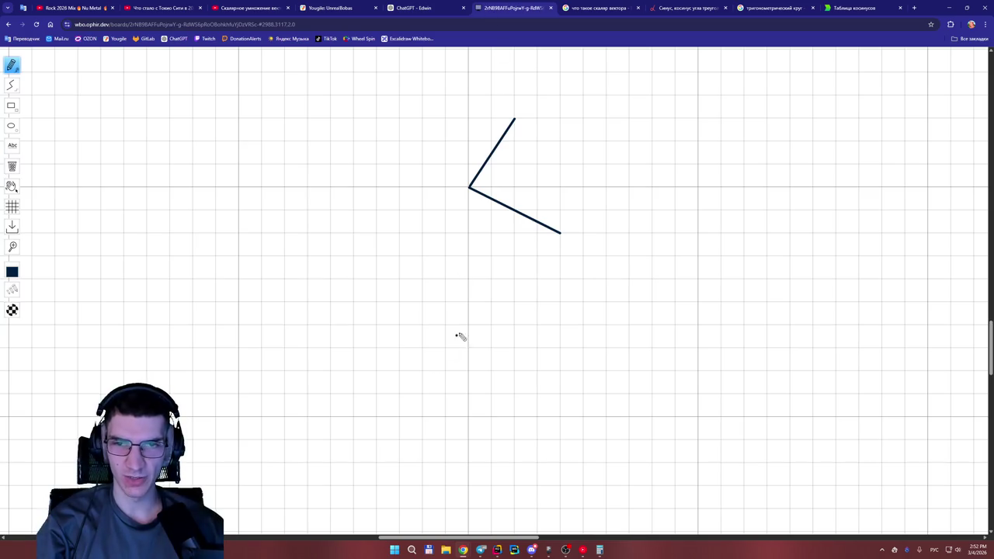
{"action": "mouse_move", "coordinate": [498, 98]}
{"action": "left_mouse_down"}
{"action": "mouse_move", "coordinate": [494, 118]}
{"action": "mouse_move", "coordinate": [544, 116]}
{"action": "left_mouse_up"}
{"action": "left_click_drag", "start_coordinate": [584, 229], "coordinate": [583, 253]}
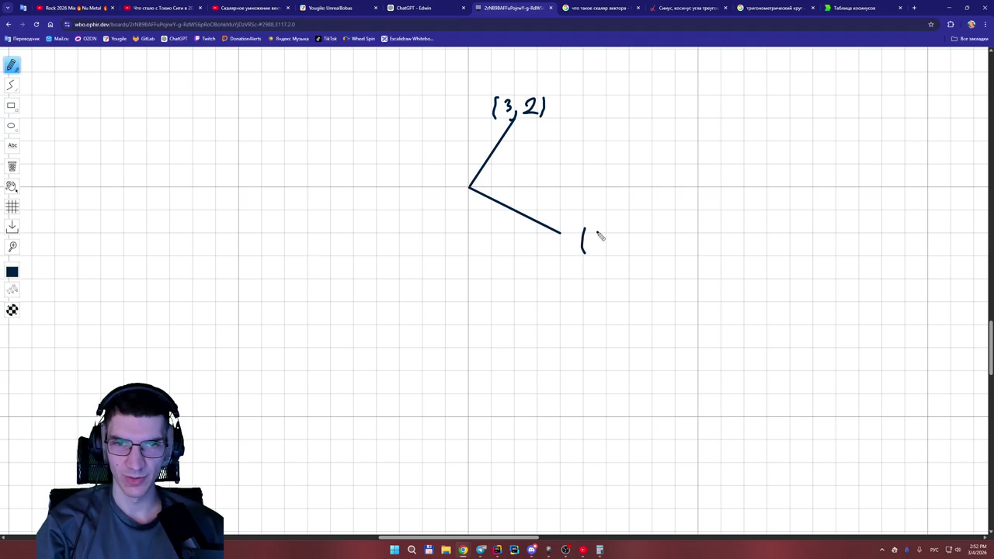
{"action": "left_click", "coordinate": [411, 8]}
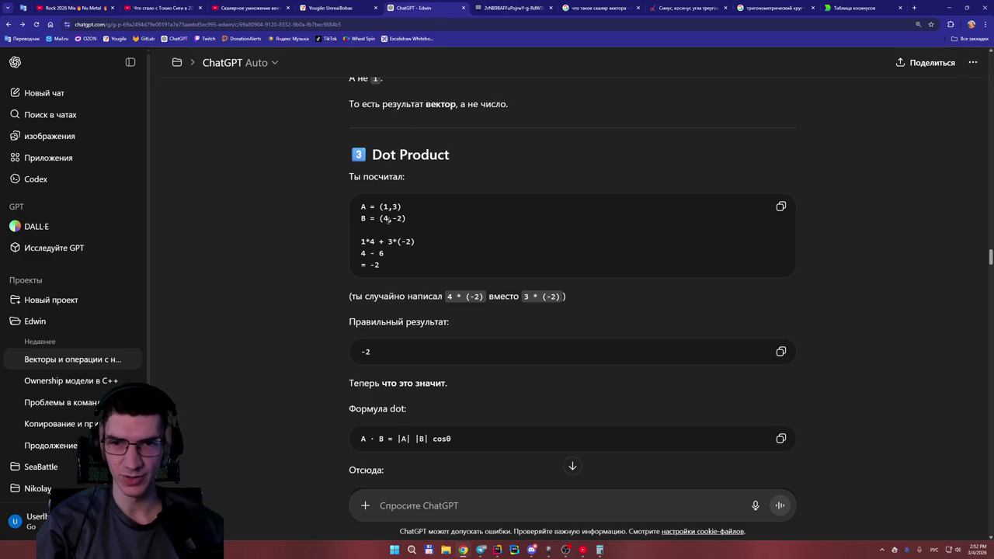
{"action": "left_click", "coordinate": [526, 10]}
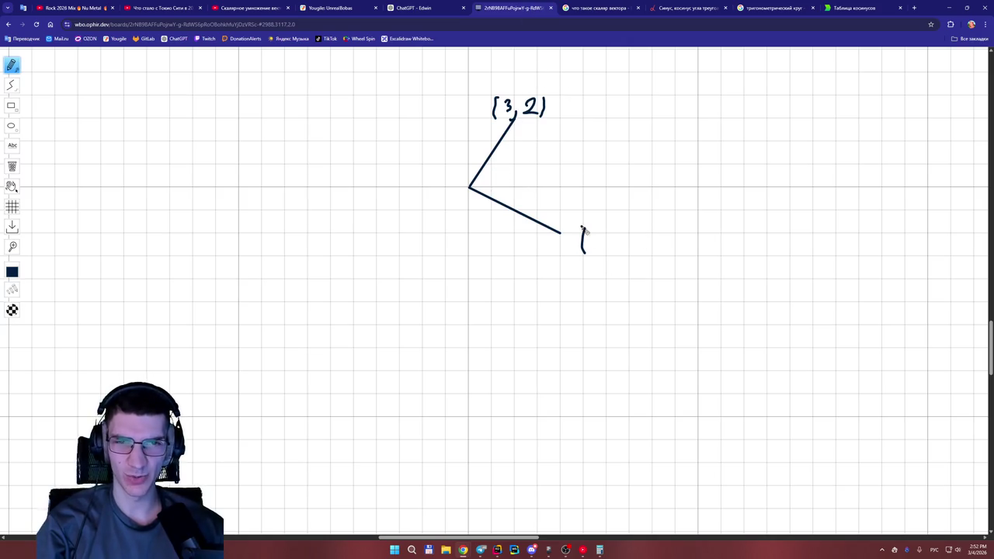
{"action": "mouse_move", "coordinate": [596, 233]}
{"action": "left_mouse_down"}
{"action": "mouse_move", "coordinate": [604, 262]}
{"action": "mouse_move", "coordinate": [626, 246]}
{"action": "mouse_move", "coordinate": [649, 250]}
{"action": "mouse_move", "coordinate": [649, 263]}
{"action": "left_mouse_up"}
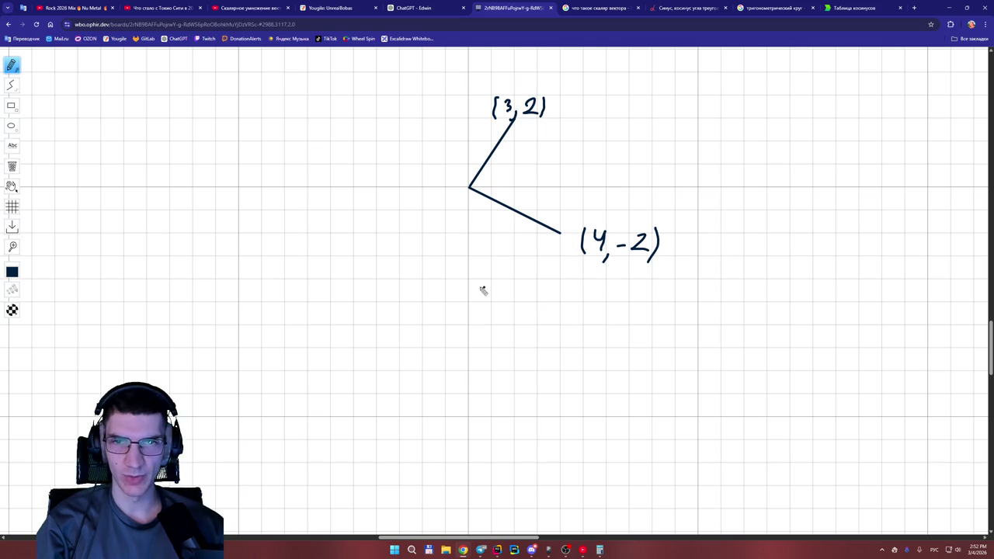
Handwrite the dot product 3·4 + 2·(-2) = 12 + (-4) = 8 below the sketch.
{"action": "mouse_move", "coordinate": [481, 281]}
{"action": "left_mouse_down"}
{"action": "mouse_move", "coordinate": [490, 301]}
{"action": "mouse_move", "coordinate": [515, 289]}
{"action": "left_mouse_up"}
{"action": "left_click_drag", "start_coordinate": [521, 281], "coordinate": [534, 291]}
{"action": "left_click_drag", "start_coordinate": [540, 279], "coordinate": [519, 307]}
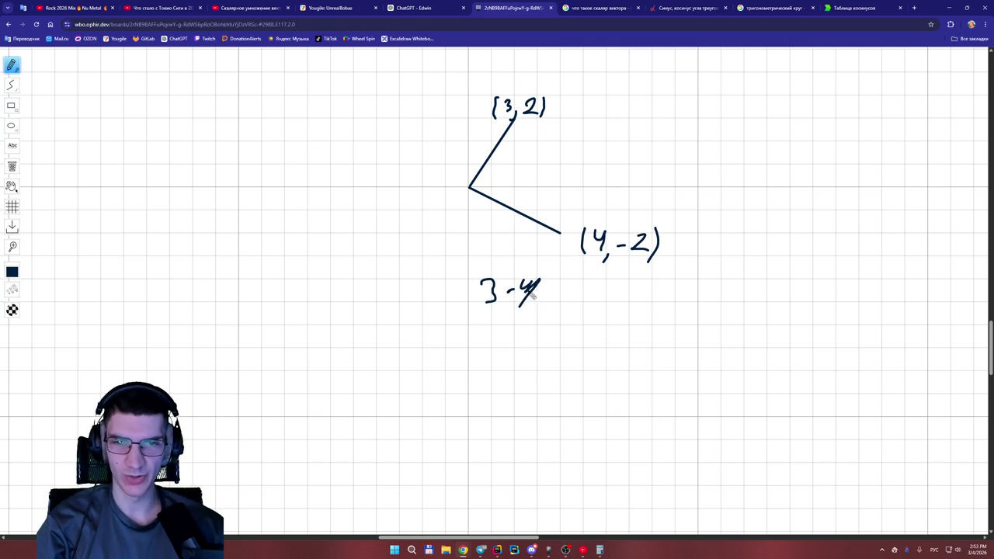
{"action": "left_click_drag", "start_coordinate": [545, 293], "coordinate": [569, 293]}
{"action": "mouse_move", "coordinate": [557, 281]}
{"action": "left_mouse_down"}
{"action": "mouse_move", "coordinate": [557, 303]}
{"action": "mouse_move", "coordinate": [594, 293]}
{"action": "mouse_move", "coordinate": [625, 295]}
{"action": "mouse_move", "coordinate": [627, 304]}
{"action": "mouse_move", "coordinate": [638, 292]}
{"action": "left_mouse_up"}
{"action": "left_click", "coordinate": [612, 290]}
{"action": "mouse_move", "coordinate": [640, 284]}
{"action": "left_mouse_down"}
{"action": "mouse_move", "coordinate": [652, 302]}
{"action": "mouse_move", "coordinate": [708, 286]}
{"action": "mouse_move", "coordinate": [730, 301]}
{"action": "mouse_move", "coordinate": [785, 291]}
{"action": "left_mouse_up"}
{"action": "left_click_drag", "start_coordinate": [777, 282], "coordinate": [774, 303]}
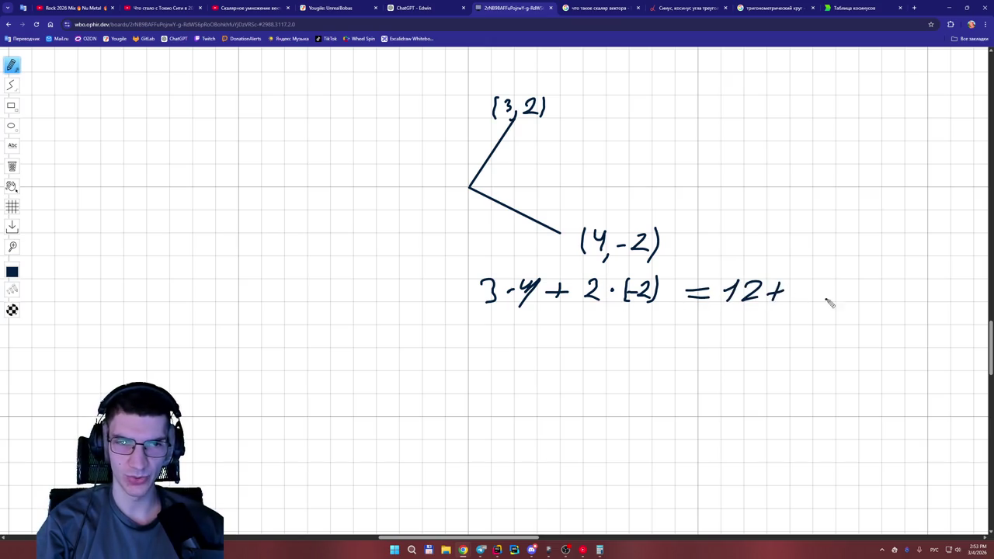
{"action": "mouse_move", "coordinate": [798, 276]}
{"action": "left_mouse_down"}
{"action": "mouse_move", "coordinate": [794, 302]}
{"action": "mouse_move", "coordinate": [810, 294]}
{"action": "left_mouse_up"}
{"action": "mouse_move", "coordinate": [818, 281]}
{"action": "left_mouse_down"}
{"action": "mouse_move", "coordinate": [832, 308]}
{"action": "mouse_move", "coordinate": [860, 288]}
{"action": "mouse_move", "coordinate": [861, 297]}
{"action": "left_mouse_up"}
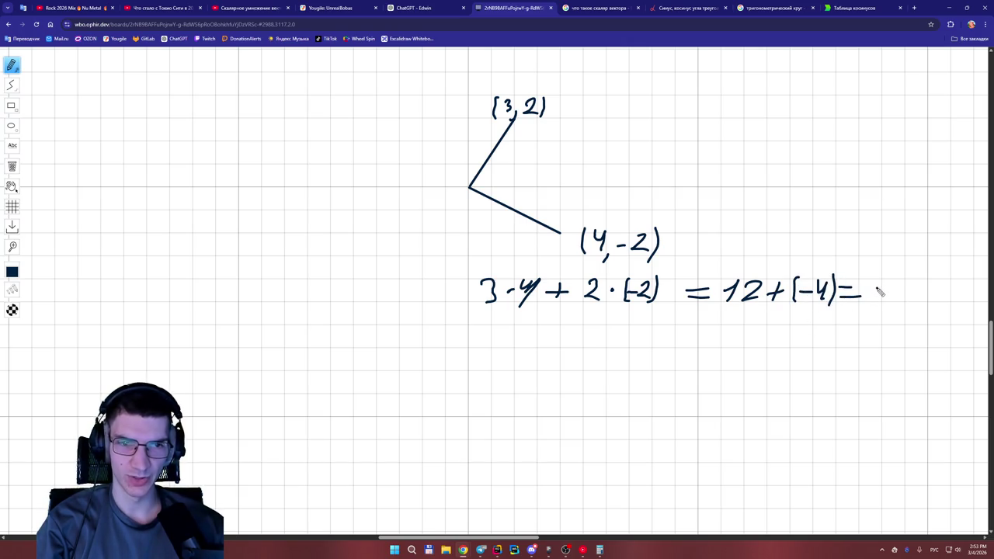
{"action": "mouse_move", "coordinate": [889, 281]}
{"action": "left_mouse_down"}
{"action": "mouse_move", "coordinate": [884, 296]}
{"action": "mouse_move", "coordinate": [890, 284]}
{"action": "left_mouse_up"}
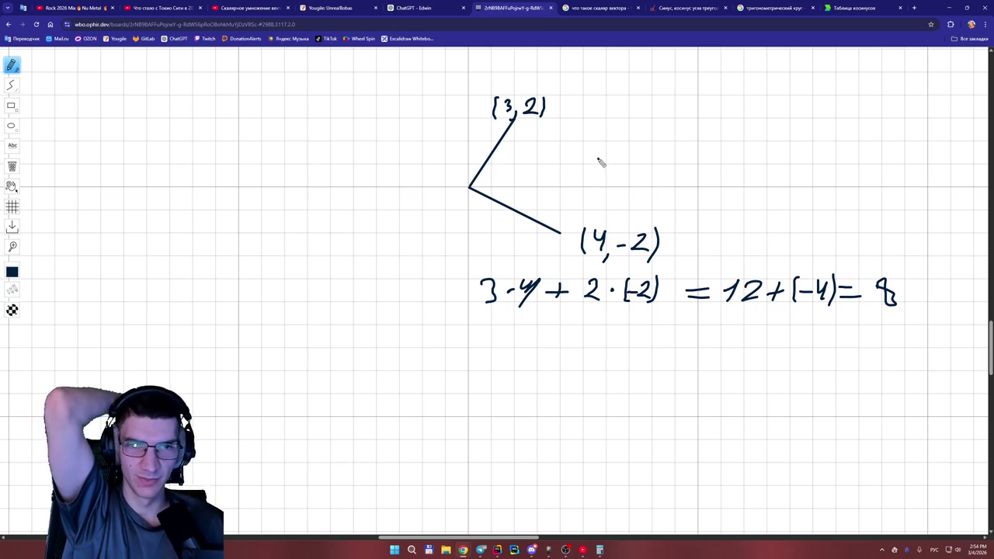
In ChatGPT, scroll to and briefly mark the cosθ = (A·B)/(|A||B|) formula.
{"action": "left_click", "coordinate": [419, 8]}
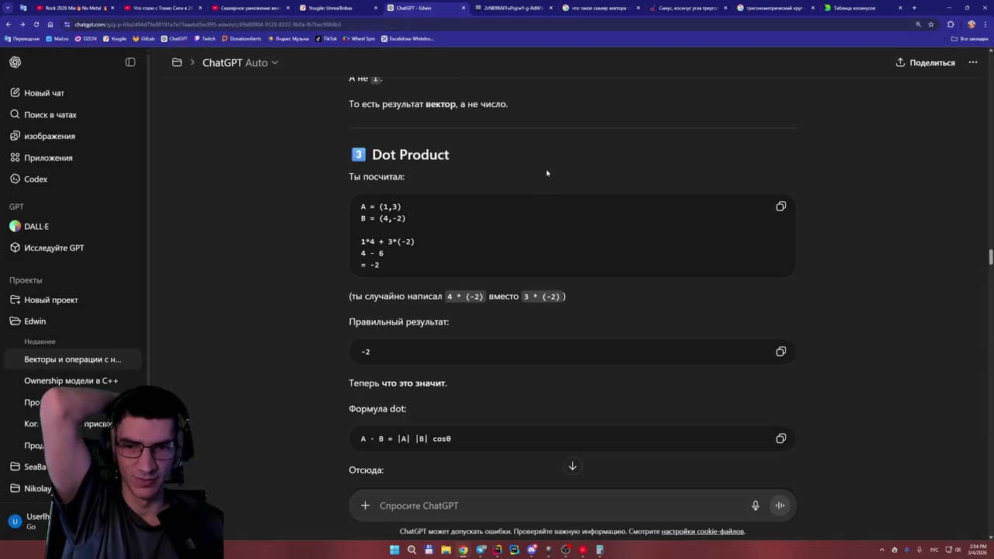
{"action": "scroll", "coordinate": [548, 167], "scroll_direction": "down", "scroll_amount": 2}
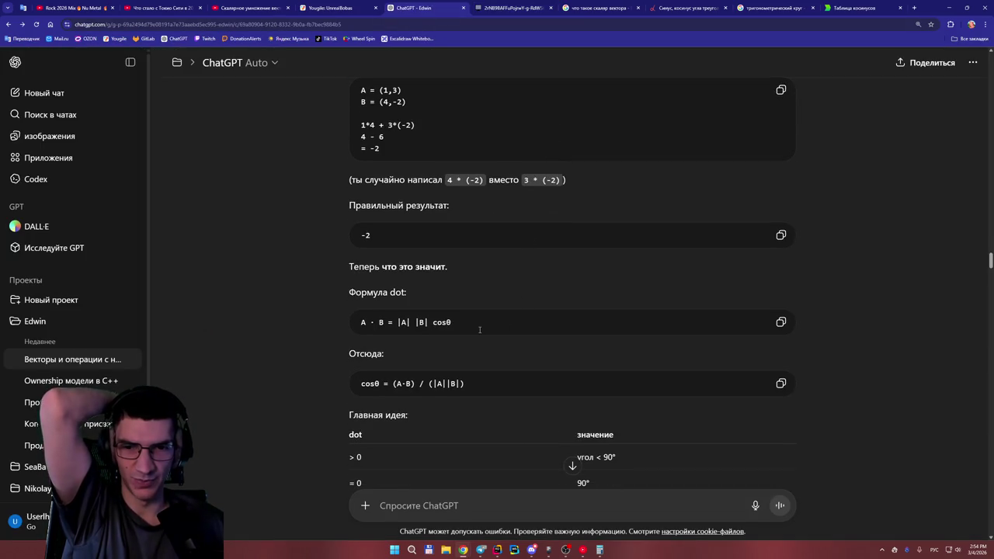
{"action": "scroll", "coordinate": [479, 329], "scroll_direction": "down", "scroll_amount": 1}
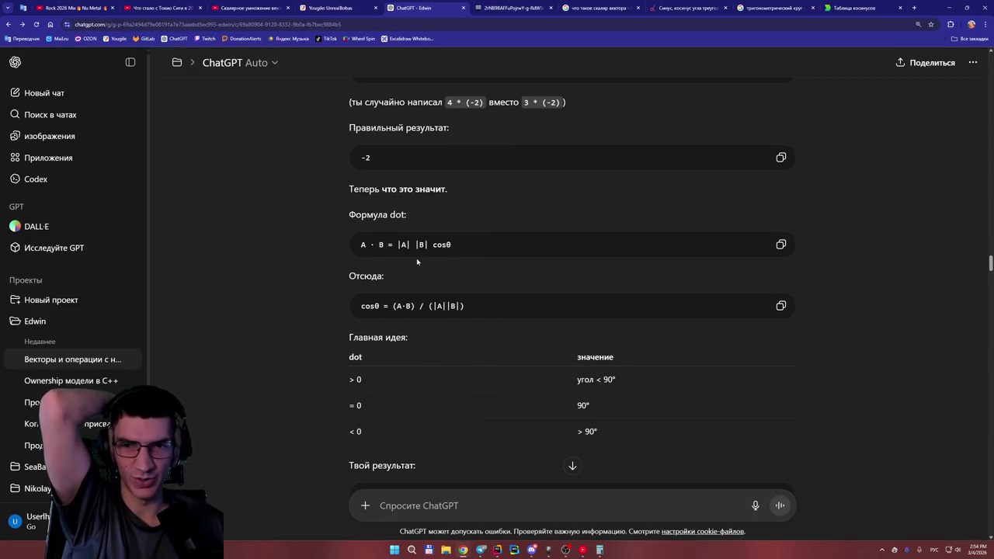
{"action": "left_click_drag", "start_coordinate": [457, 245], "coordinate": [371, 245]}
{"action": "left_click_drag", "start_coordinate": [464, 306], "coordinate": [328, 304]}
{"action": "left_click", "coordinate": [328, 304]}
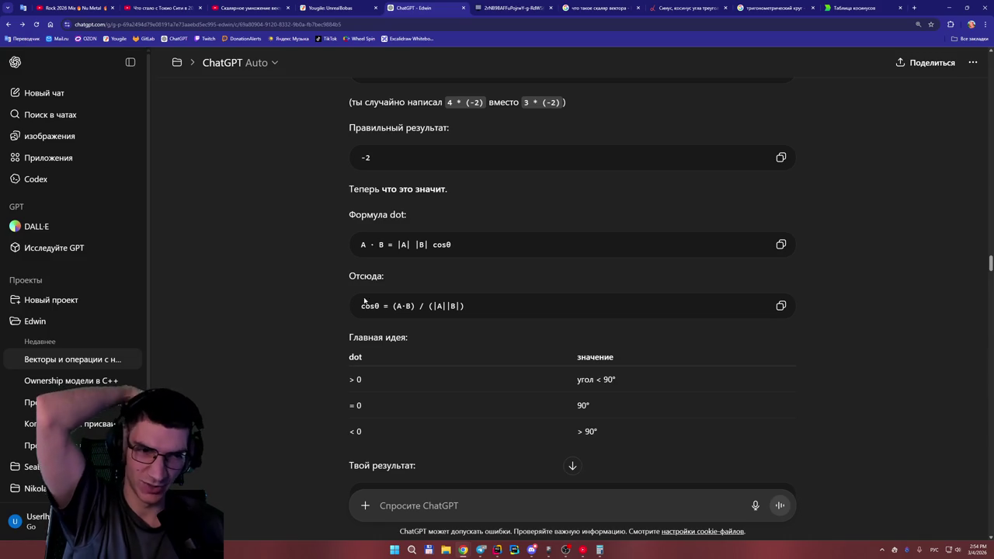
Scroll further down to the section breaking down A · B = |A| |B| cosθ.
{"action": "scroll", "coordinate": [365, 301], "scroll_direction": "down", "scroll_amount": 15}
{"action": "scroll", "coordinate": [406, 305], "scroll_direction": "down", "scroll_amount": 20}
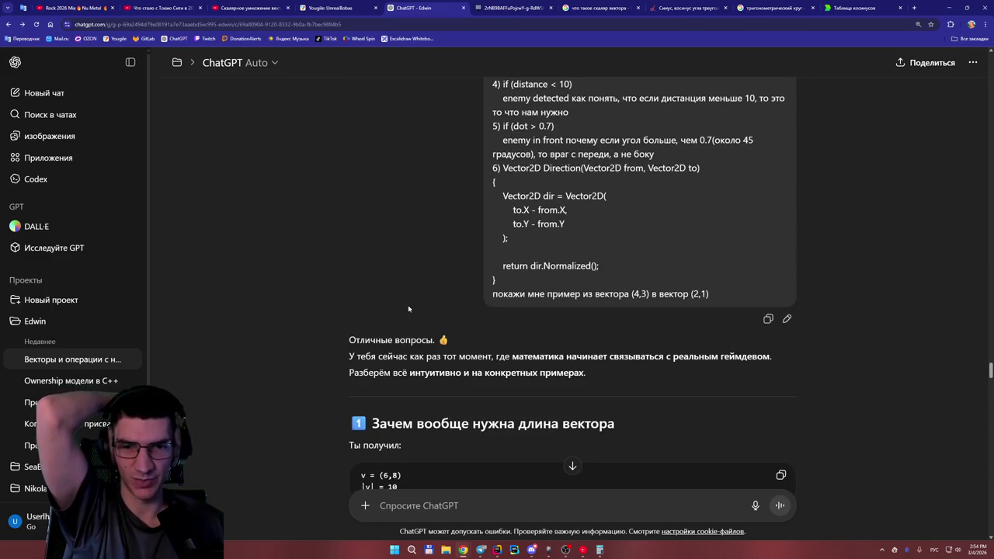
{"action": "scroll", "coordinate": [409, 307], "scroll_direction": "down", "scroll_amount": 1}
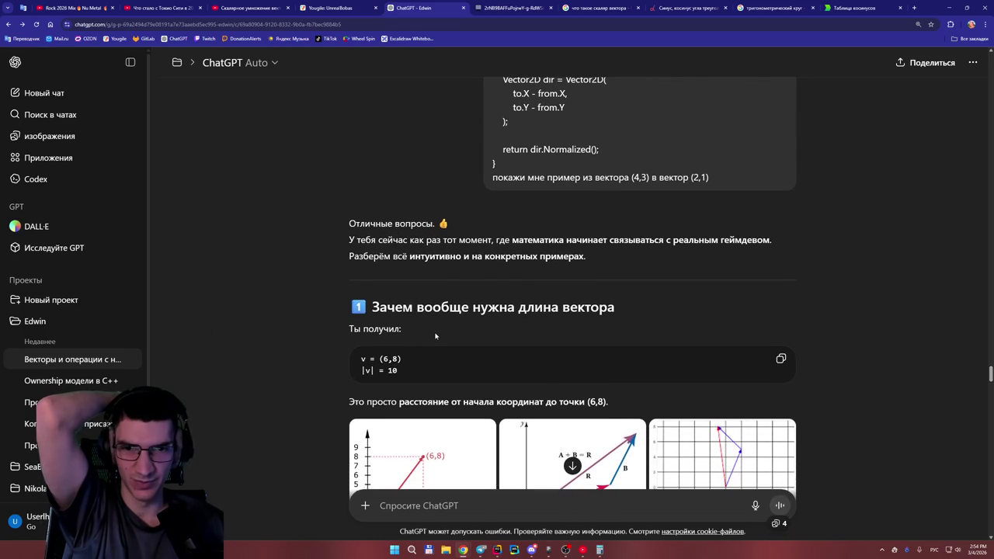
{"action": "scroll", "coordinate": [435, 335], "scroll_direction": "down", "scroll_amount": 1}
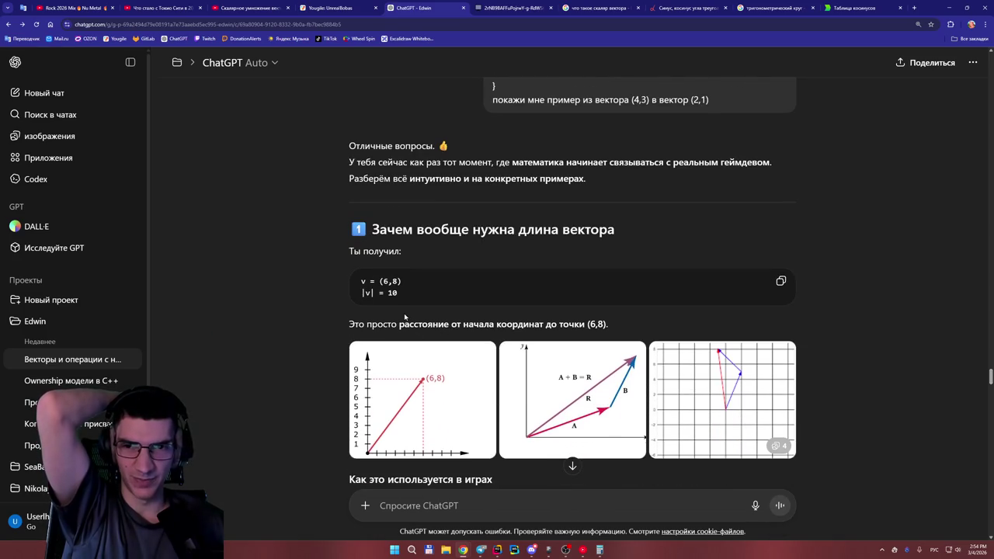
{"action": "scroll", "coordinate": [454, 312], "scroll_direction": "down", "scroll_amount": 3}
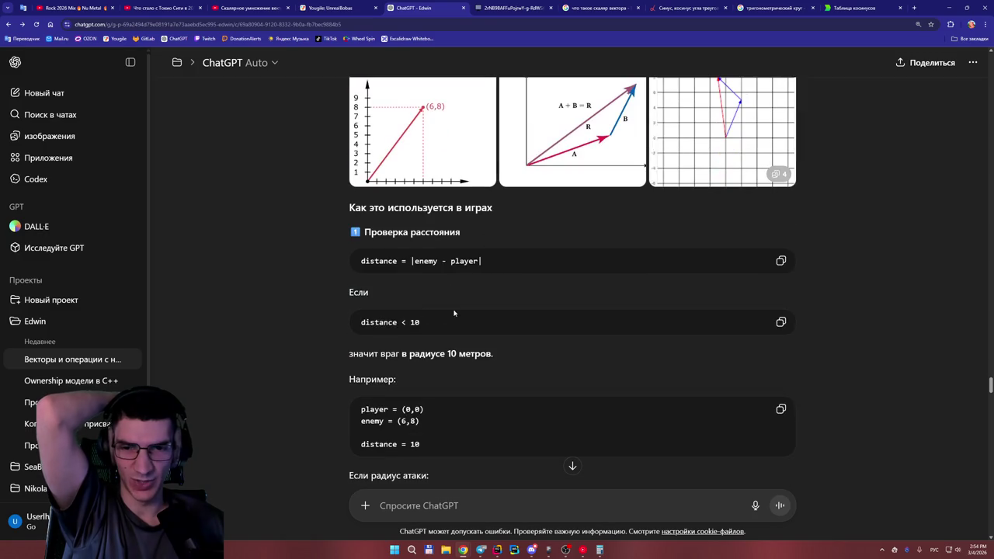
{"action": "scroll", "coordinate": [414, 294], "scroll_direction": "down", "scroll_amount": 1}
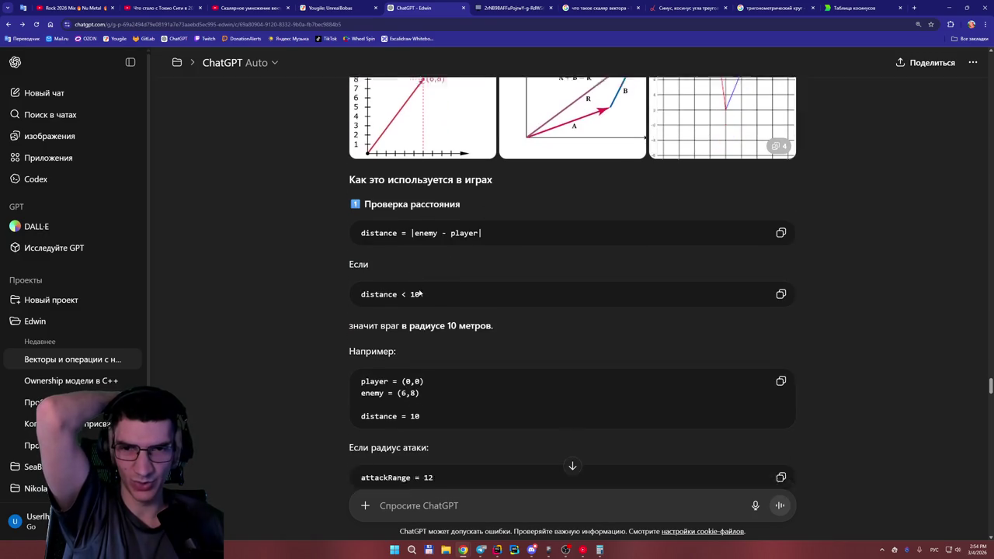
{"action": "scroll", "coordinate": [419, 293], "scroll_direction": "down", "scroll_amount": 4}
{"action": "scroll", "coordinate": [446, 288], "scroll_direction": "down", "scroll_amount": 4}
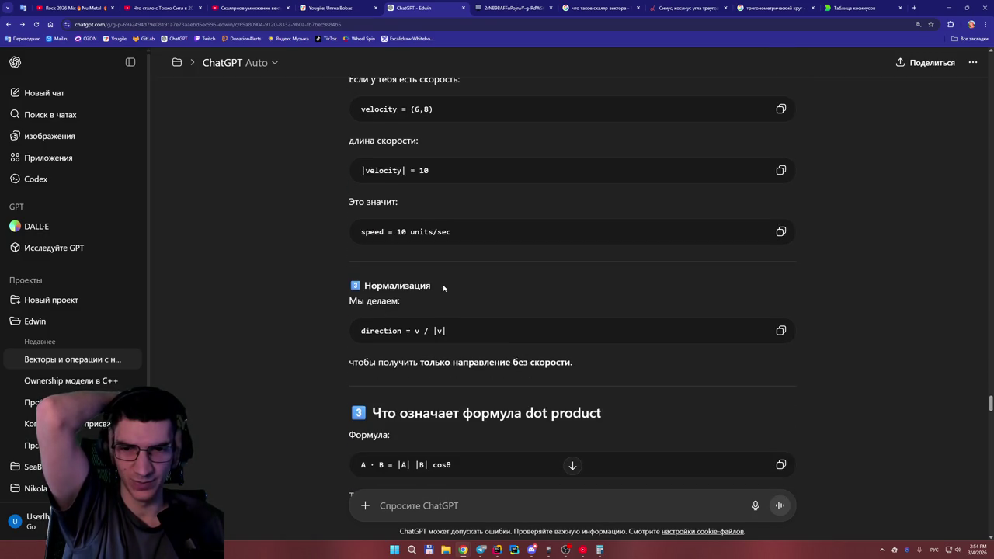
{"action": "scroll", "coordinate": [451, 294], "scroll_direction": "down", "scroll_amount": 2}
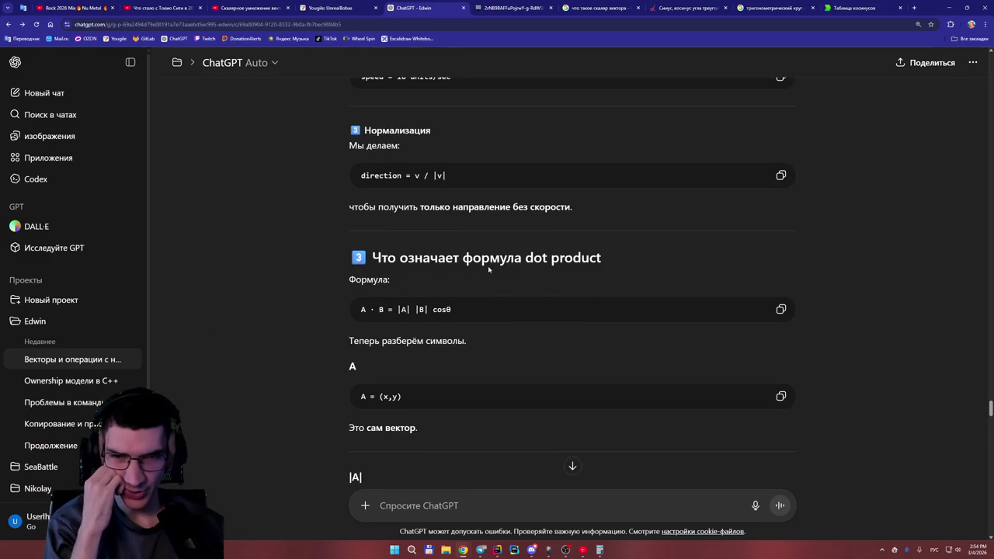
{"action": "scroll", "coordinate": [466, 308], "scroll_direction": "down", "scroll_amount": 1}
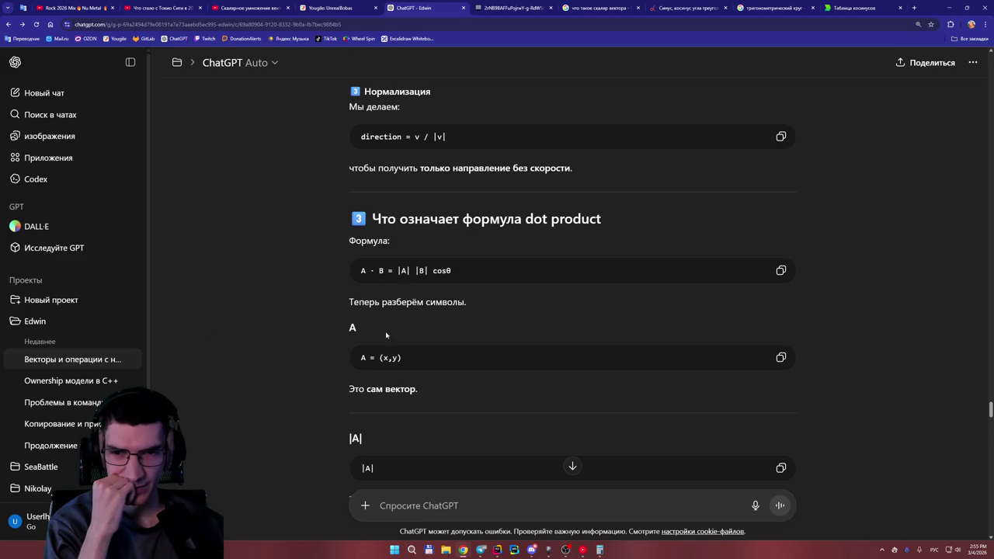
{"action": "scroll", "coordinate": [413, 346], "scroll_direction": "down", "scroll_amount": 1}
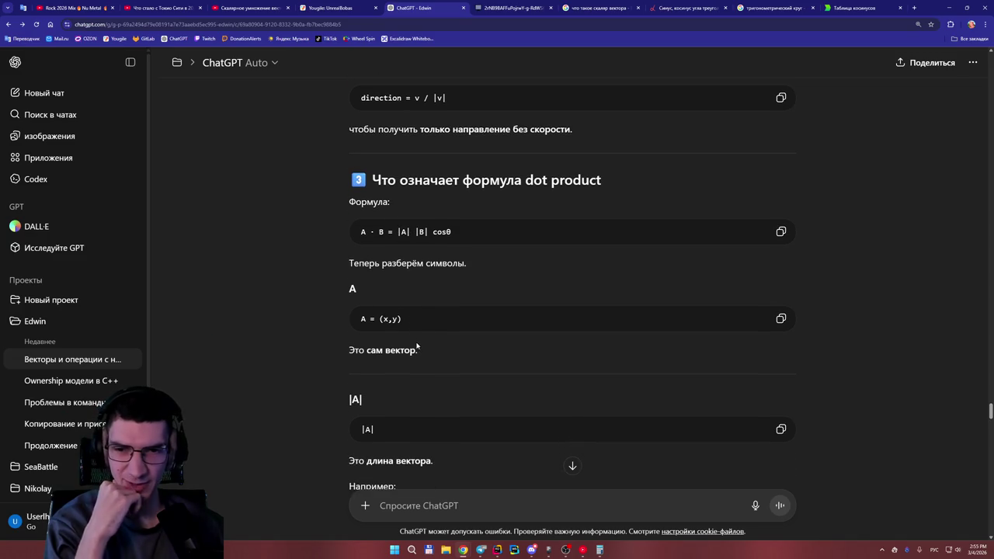
{"action": "scroll", "coordinate": [423, 340], "scroll_direction": "down", "scroll_amount": 2}
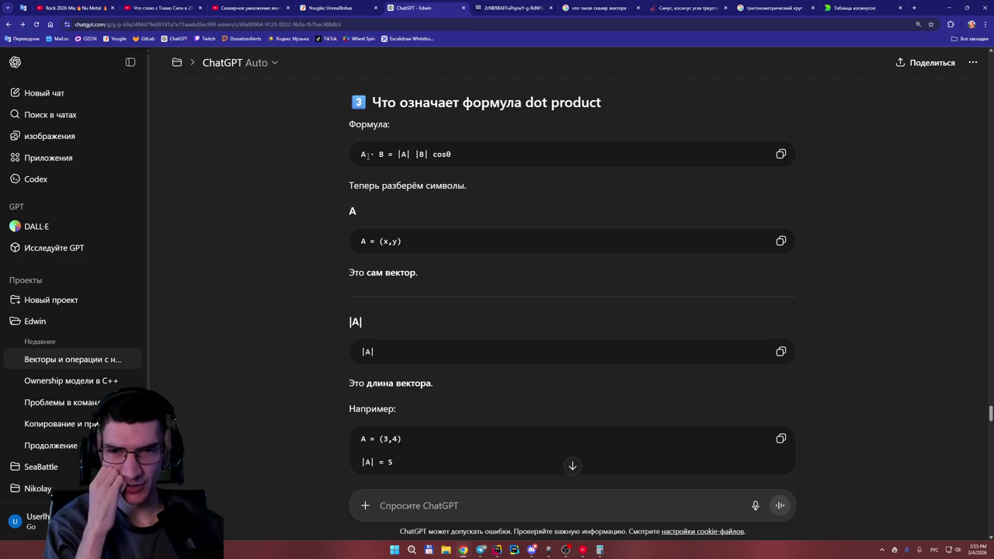
{"action": "left_click_drag", "start_coordinate": [362, 154], "coordinate": [386, 155]}
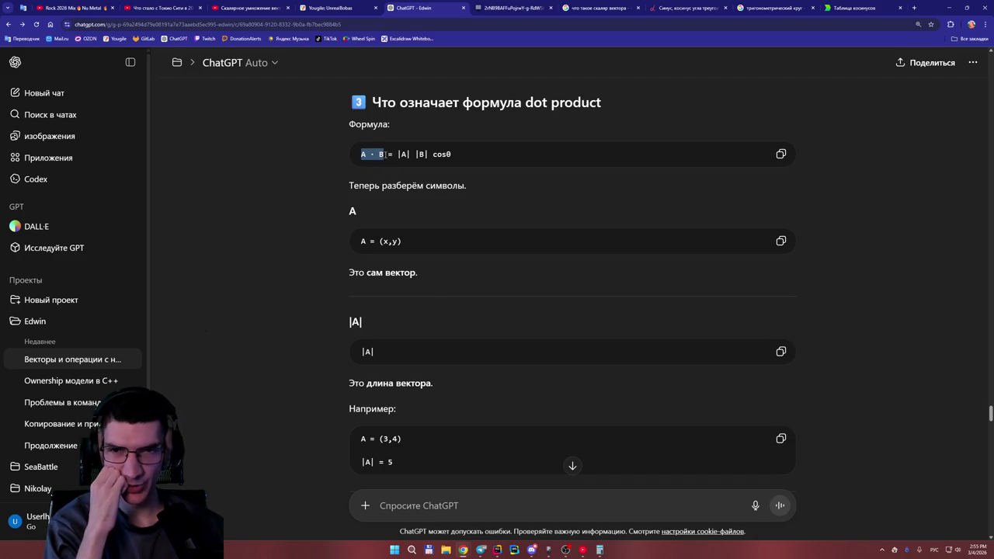
{"action": "left_click", "coordinate": [343, 177]}
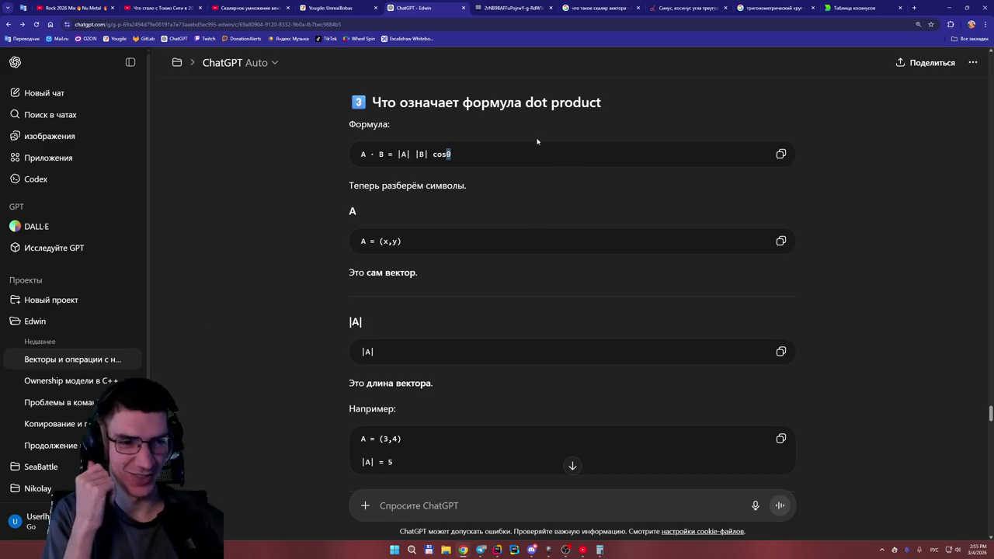
Zoom the chat page to 175% with Ctrl+Plus.
{"action": "left_click_drag", "start_coordinate": [453, 186], "coordinate": [456, 176]}
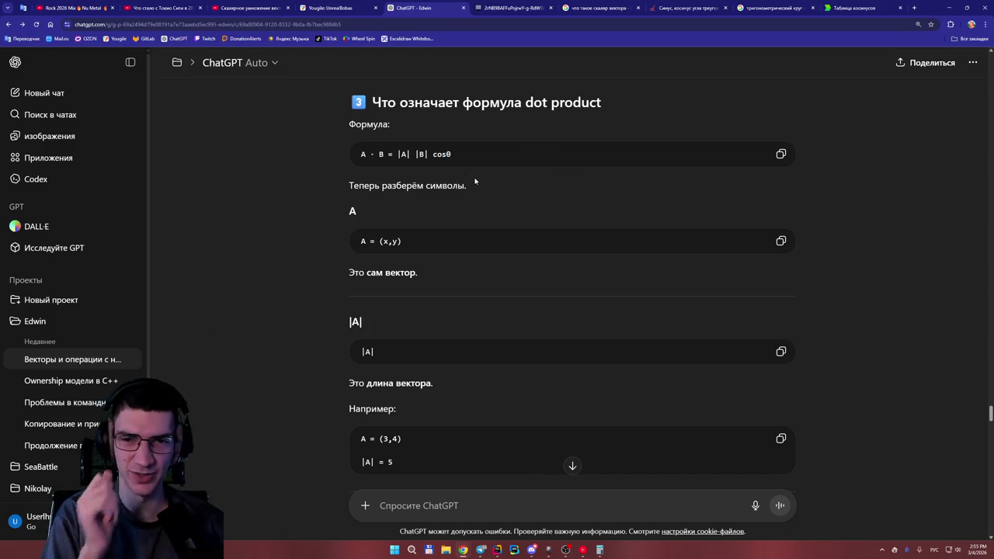
{"action": "key", "text": "ctrl+plus"}
{"action": "key", "text": "ctrl+plus"}
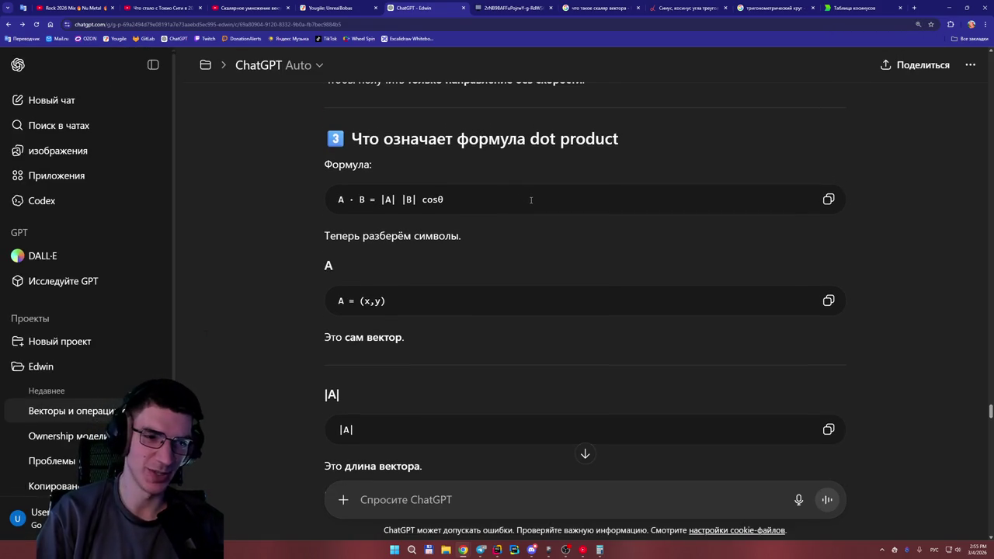
{"action": "scroll", "coordinate": [533, 198], "scroll_direction": "up", "scroll_amount": 2}
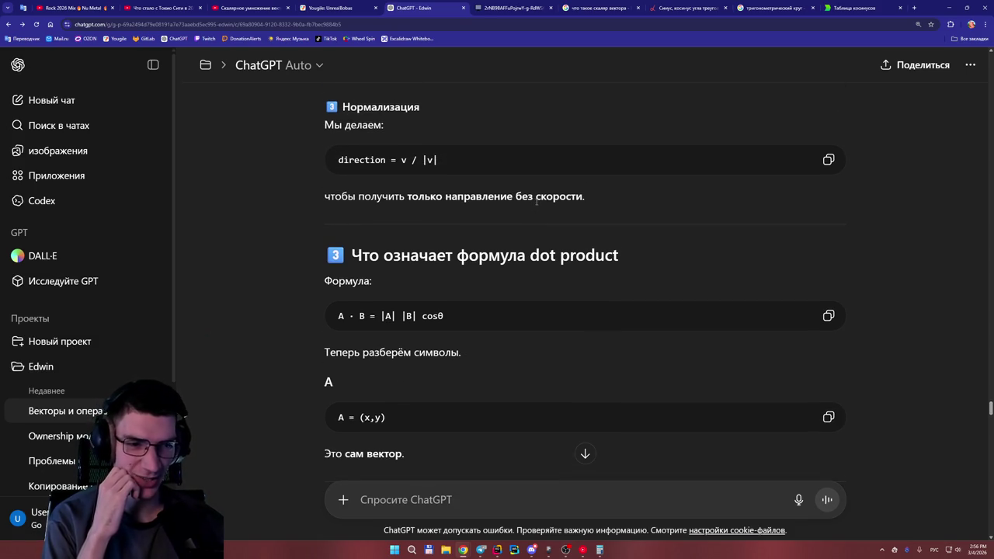
{"action": "scroll", "coordinate": [472, 216], "scroll_direction": "down", "scroll_amount": 1}
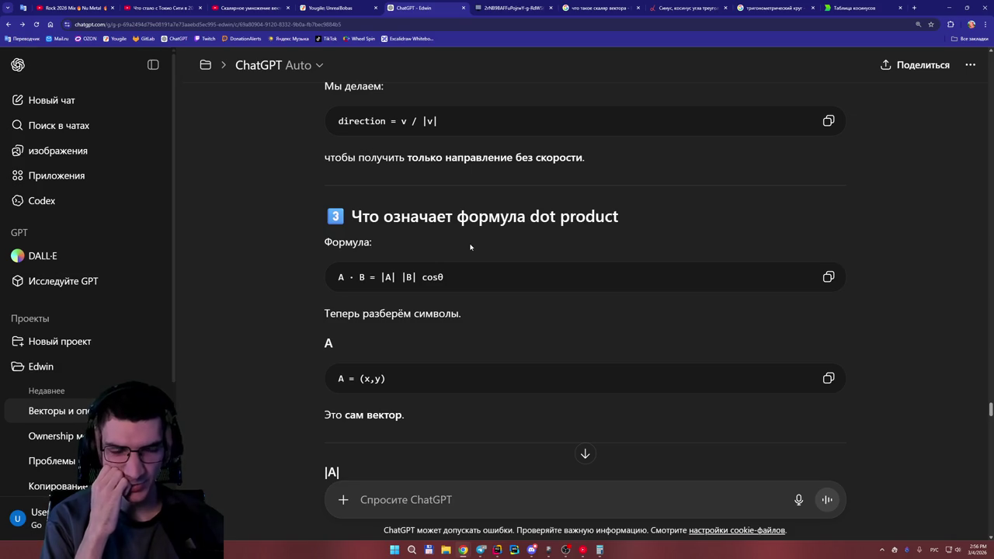
{"action": "double_click", "coordinate": [447, 277]}
{"action": "left_click", "coordinate": [451, 279]}
{"action": "left_click_drag", "start_coordinate": [451, 278], "coordinate": [440, 278]}
{"action": "left_click", "coordinate": [456, 283]}
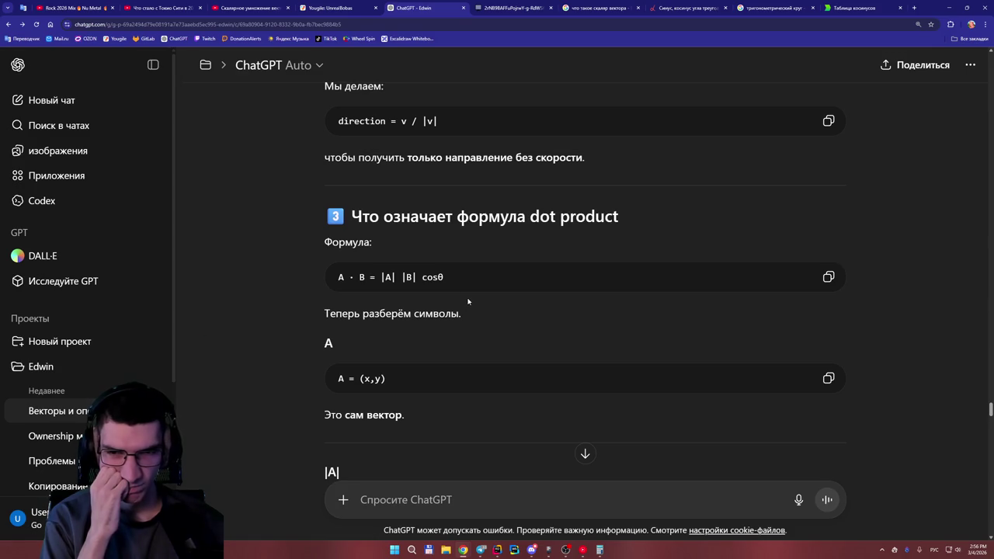
{"action": "scroll", "coordinate": [468, 301], "scroll_direction": "down", "scroll_amount": 1}
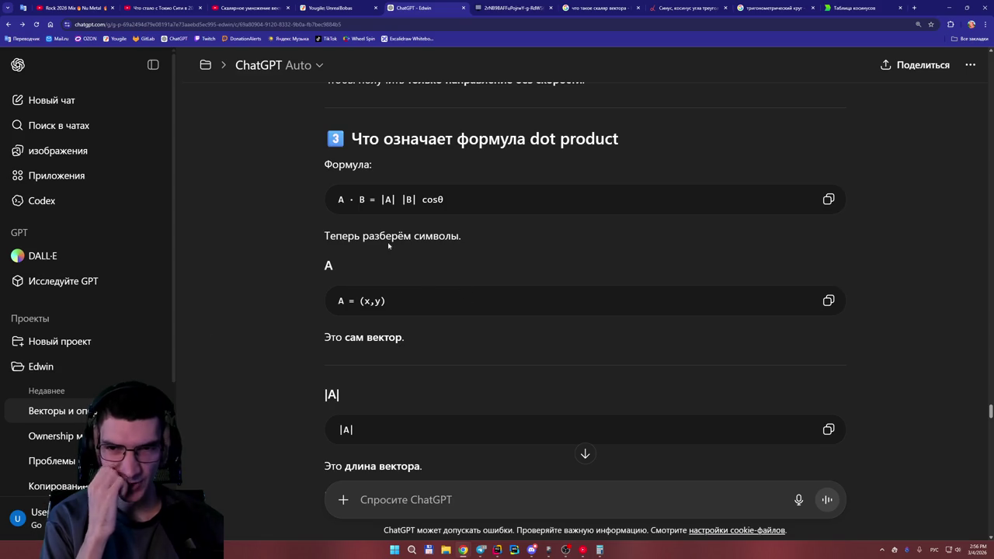
{"action": "scroll", "coordinate": [381, 246], "scroll_direction": "up", "scroll_amount": 2}
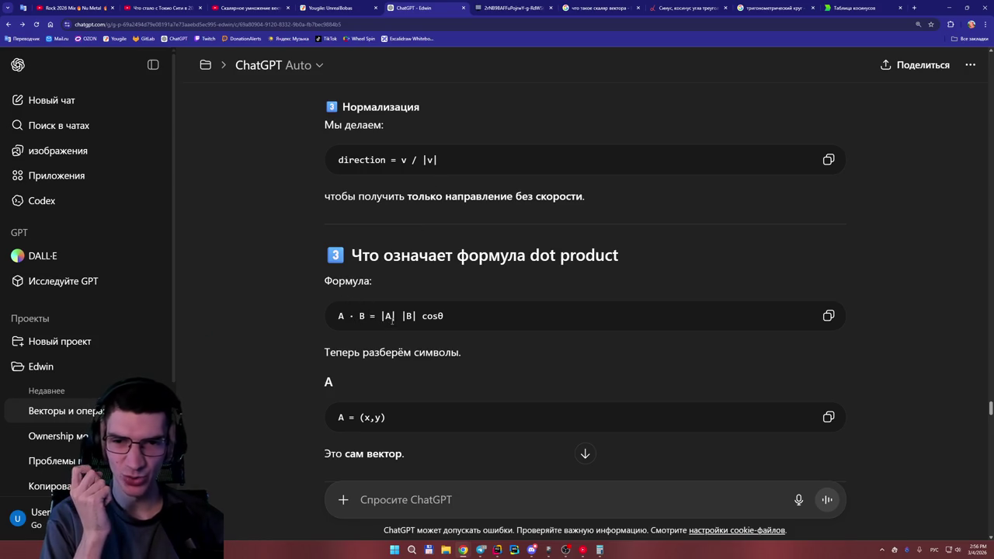
{"action": "mouse_move", "coordinate": [497, 549]}
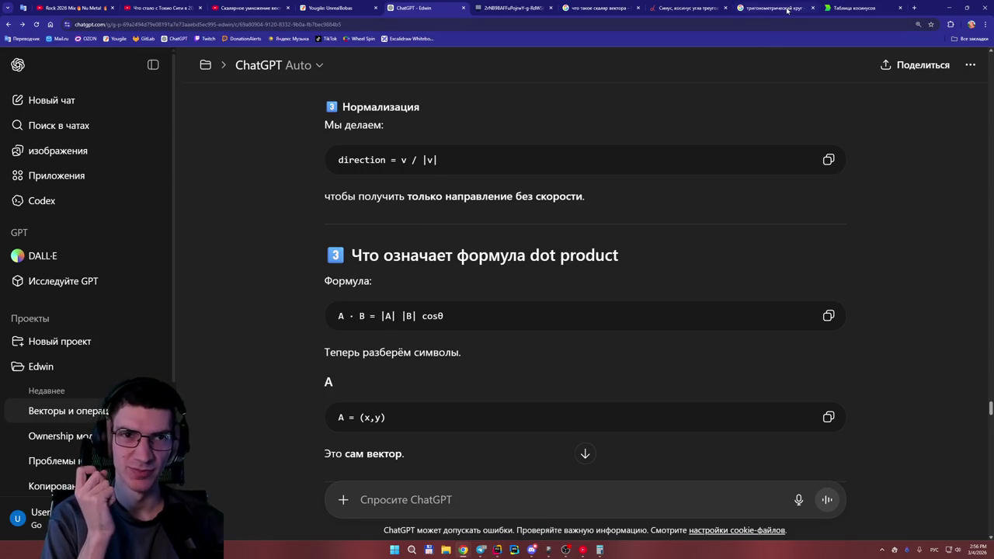
Draw an arrow from the 3·4 term and write 3·3 + 4·4 = beneath it.
{"action": "left_click", "coordinate": [536, 8]}
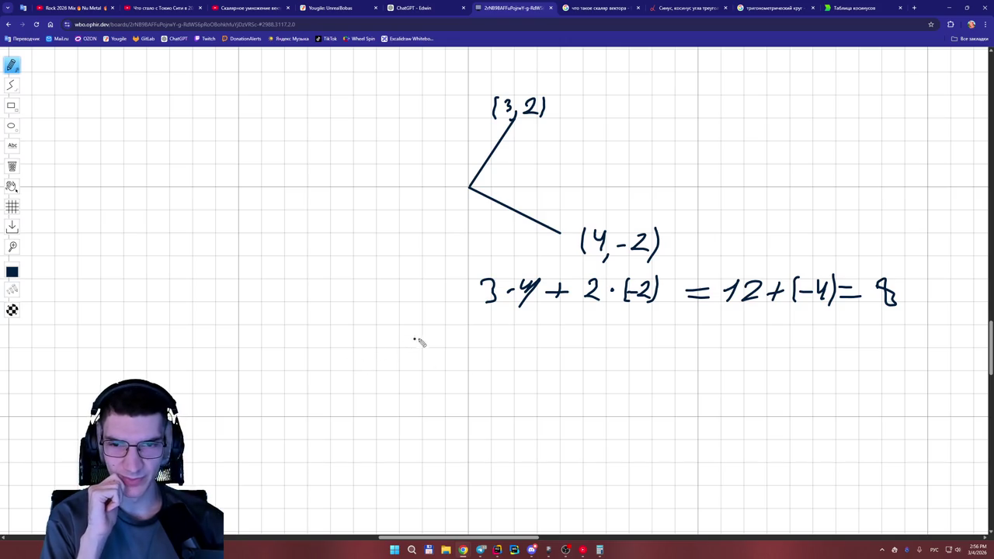
{"action": "mouse_move", "coordinate": [487, 306]}
{"action": "left_mouse_down"}
{"action": "mouse_move", "coordinate": [407, 347]}
{"action": "mouse_move", "coordinate": [440, 341]}
{"action": "left_mouse_up"}
{"action": "mouse_move", "coordinate": [302, 381]}
{"action": "left_mouse_down"}
{"action": "mouse_move", "coordinate": [315, 388]}
{"action": "mouse_move", "coordinate": [302, 392]}
{"action": "mouse_move", "coordinate": [348, 378]}
{"action": "mouse_move", "coordinate": [355, 383]}
{"action": "mouse_move", "coordinate": [347, 393]}
{"action": "mouse_move", "coordinate": [390, 386]}
{"action": "mouse_move", "coordinate": [381, 395]}
{"action": "mouse_move", "coordinate": [411, 382]}
{"action": "mouse_move", "coordinate": [405, 397]}
{"action": "mouse_move", "coordinate": [434, 383]}
{"action": "left_mouse_up"}
{"action": "left_click", "coordinate": [332, 383]}
{"action": "left_click", "coordinate": [417, 385]}
{"action": "mouse_move", "coordinate": [430, 374]}
{"action": "left_mouse_down"}
{"action": "mouse_move", "coordinate": [427, 395]}
{"action": "mouse_move", "coordinate": [454, 381]}
{"action": "mouse_move", "coordinate": [474, 393]}
{"action": "mouse_move", "coordinate": [579, 381]}
{"action": "mouse_move", "coordinate": [594, 397]}
{"action": "left_mouse_up"}
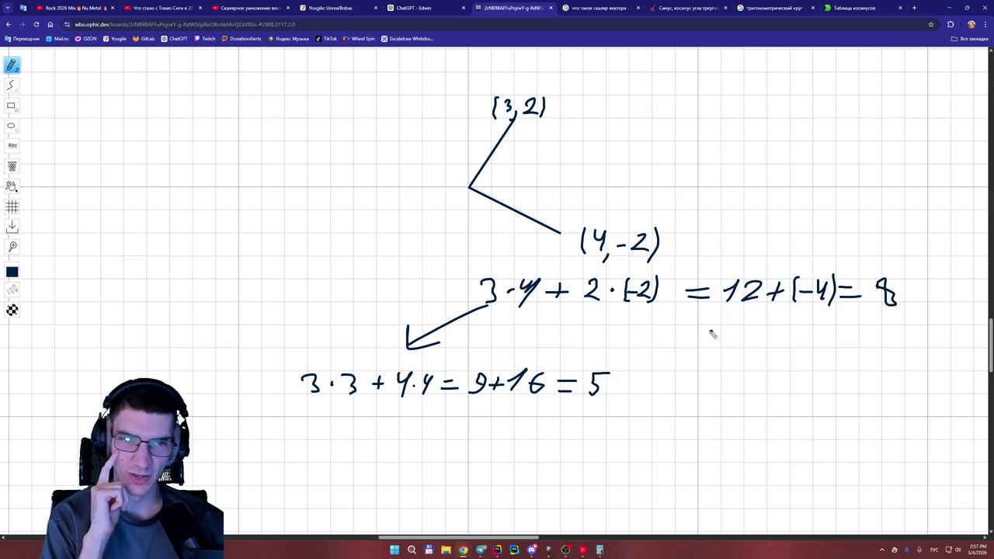
Draw an arrow from the (-2) term and write 2·2 + (-2)·(-2) beneath it.
{"action": "mouse_move", "coordinate": [646, 308]}
{"action": "left_mouse_down"}
{"action": "mouse_move", "coordinate": [722, 381]}
{"action": "mouse_move", "coordinate": [710, 398]}
{"action": "mouse_move", "coordinate": [723, 437]}
{"action": "mouse_move", "coordinate": [780, 429]}
{"action": "mouse_move", "coordinate": [775, 439]}
{"action": "left_mouse_up"}
{"action": "scroll", "coordinate": [710, 397], "scroll_direction": "down", "scroll_amount": 1}
{"action": "left_click", "coordinate": [732, 431]}
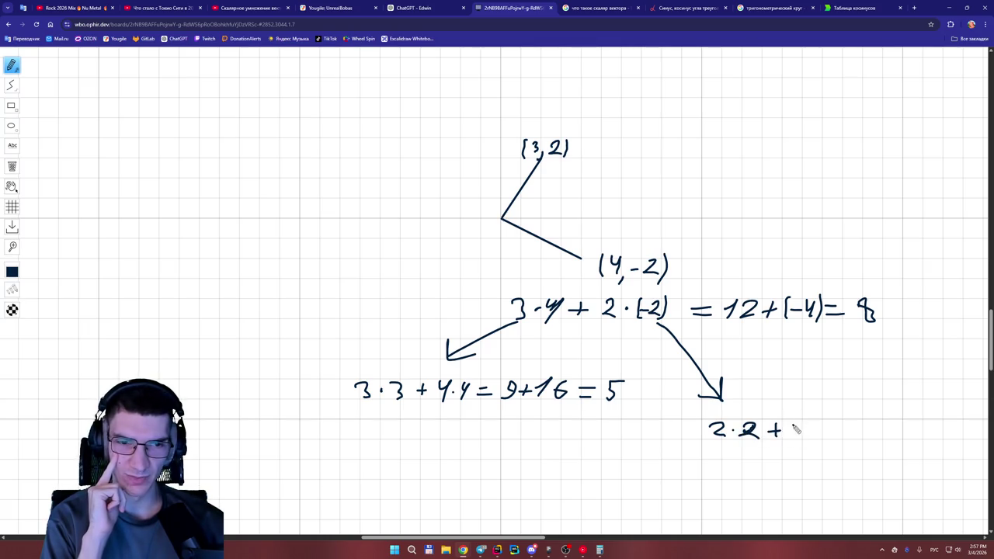
{"action": "mouse_move", "coordinate": [794, 422]}
{"action": "left_mouse_down"}
{"action": "mouse_move", "coordinate": [789, 438]}
{"action": "mouse_move", "coordinate": [855, 431]}
{"action": "mouse_move", "coordinate": [874, 447]}
{"action": "mouse_move", "coordinate": [905, 425]}
{"action": "mouse_move", "coordinate": [905, 434]}
{"action": "mouse_move", "coordinate": [927, 432]}
{"action": "mouse_move", "coordinate": [929, 447]}
{"action": "mouse_move", "coordinate": [936, 433]}
{"action": "mouse_move", "coordinate": [955, 432]}
{"action": "mouse_move", "coordinate": [953, 440]}
{"action": "left_mouse_up"}
{"action": "left_click", "coordinate": [833, 430]}
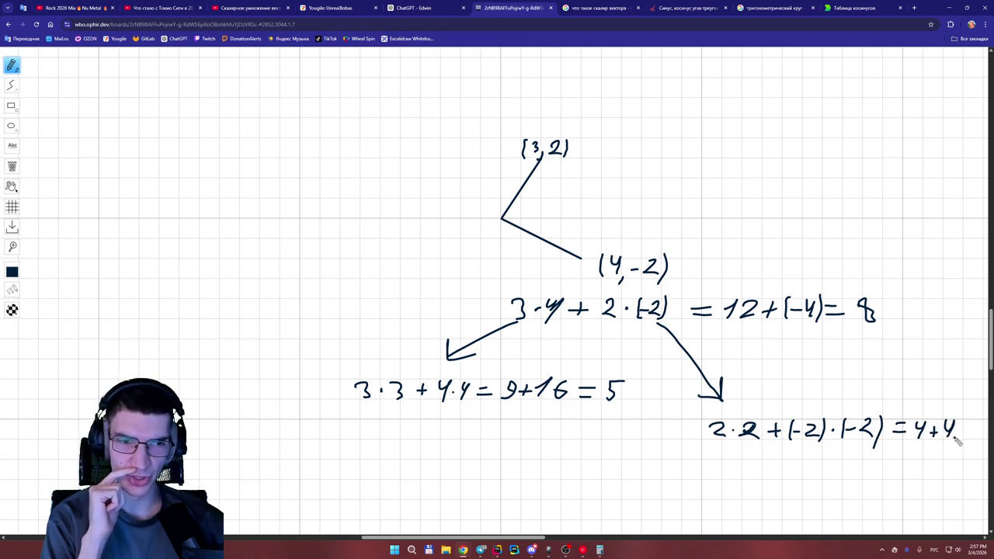
Finish the line as 4+4 = √8 = 2.8, then return to the ChatGPT explanation.
{"action": "left_click_drag", "start_coordinate": [544, 540], "coordinate": [594, 540]}
{"action": "left_click_drag", "start_coordinate": [691, 428], "coordinate": [704, 428]}
{"action": "mouse_move", "coordinate": [693, 434]}
{"action": "left_mouse_down"}
{"action": "mouse_move", "coordinate": [722, 435]}
{"action": "mouse_move", "coordinate": [713, 415]}
{"action": "mouse_move", "coordinate": [735, 412]}
{"action": "mouse_move", "coordinate": [761, 431]}
{"action": "left_mouse_up"}
{"action": "mouse_move", "coordinate": [742, 440]}
{"action": "left_mouse_down"}
{"action": "mouse_move", "coordinate": [808, 435]}
{"action": "mouse_move", "coordinate": [804, 420]}
{"action": "left_mouse_up"}
{"action": "left_click", "coordinate": [793, 442]}
{"action": "left_click_drag", "start_coordinate": [583, 537], "coordinate": [569, 538]}
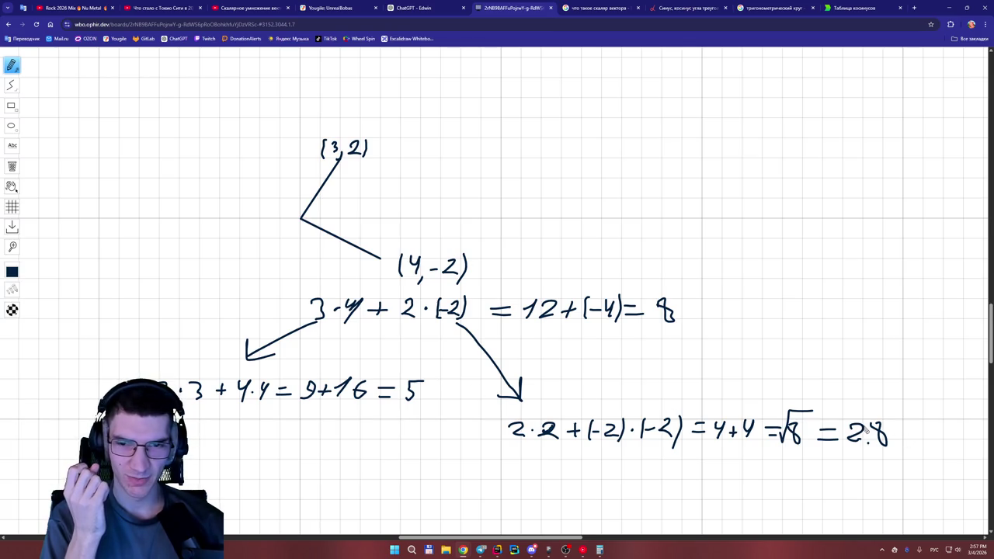
{"action": "left_click", "coordinate": [419, 8]}
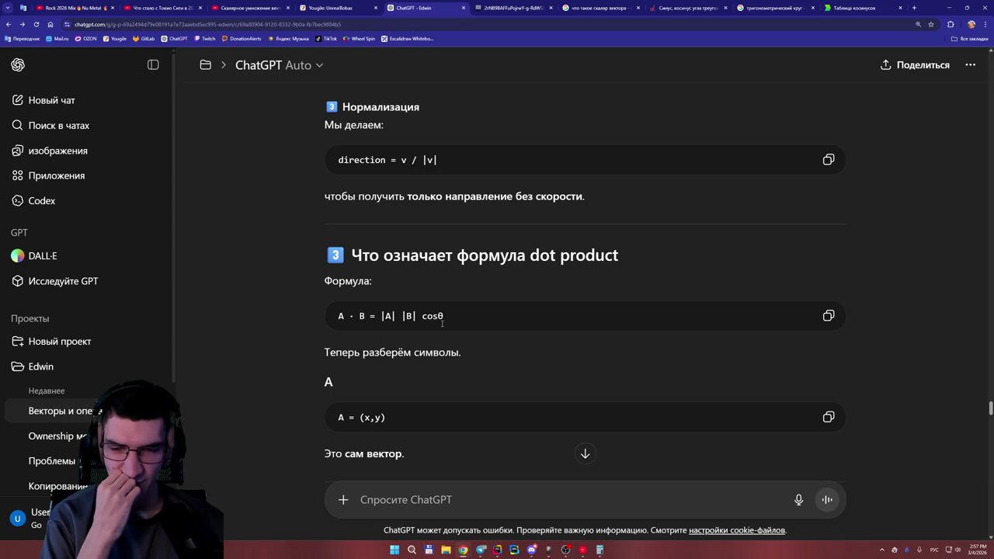
{"action": "scroll", "coordinate": [442, 323], "scroll_direction": "down", "scroll_amount": 1}
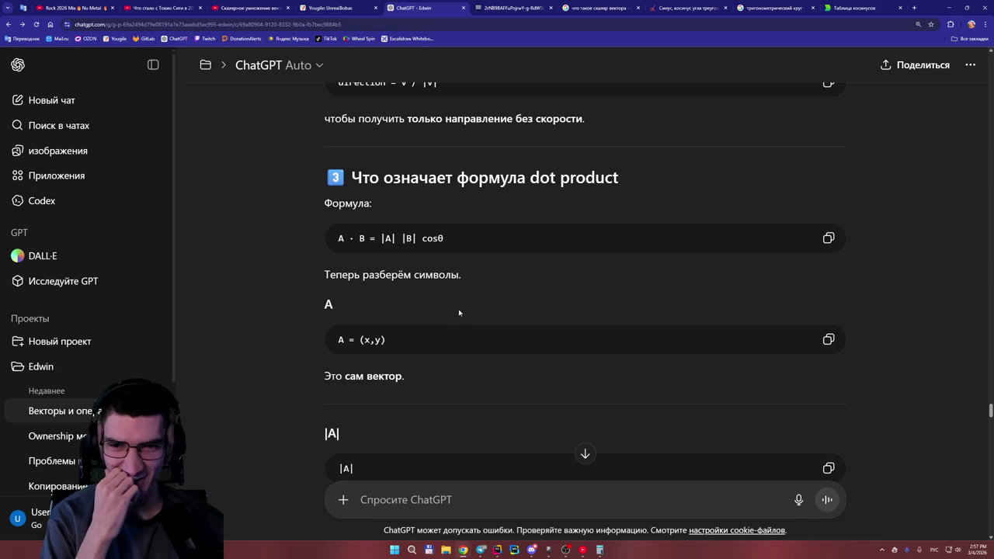
Read down the A·B = |A||B|cosθ explanation, briefly marking |A| and the value 5.
{"action": "double_click", "coordinate": [388, 241]}
{"action": "left_click", "coordinate": [390, 242]}
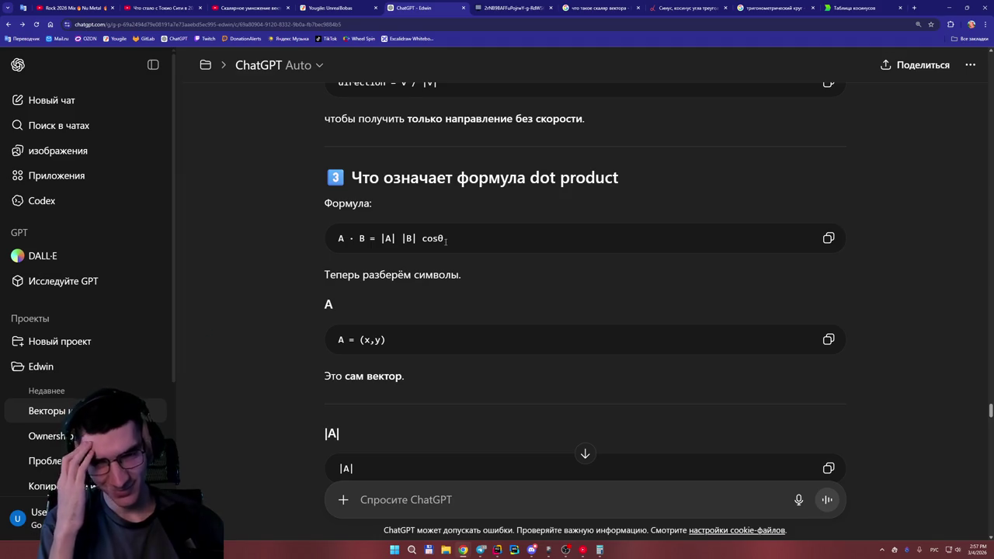
{"action": "scroll", "coordinate": [445, 242], "scroll_direction": "down", "scroll_amount": 1}
{"action": "scroll", "coordinate": [447, 248], "scroll_direction": "down", "scroll_amount": 2}
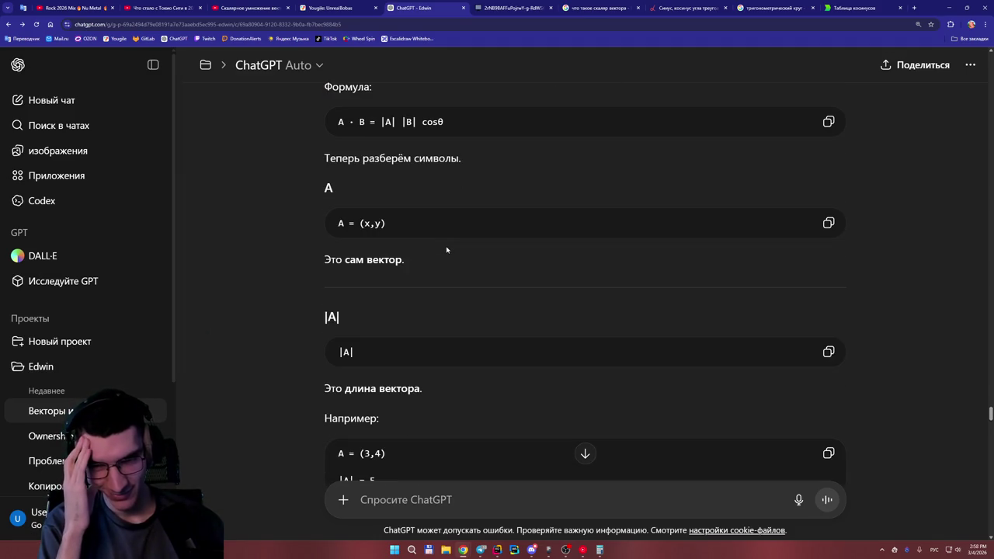
{"action": "scroll", "coordinate": [447, 250], "scroll_direction": "down", "scroll_amount": 3}
{"action": "scroll", "coordinate": [446, 249], "scroll_direction": "up", "scroll_amount": 3}
{"action": "scroll", "coordinate": [434, 301], "scroll_direction": "down", "scroll_amount": 2}
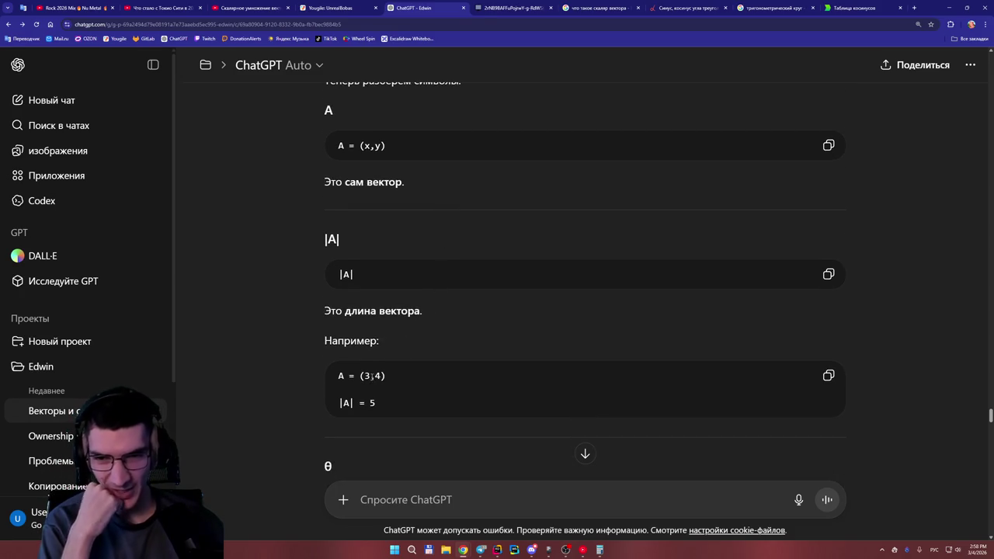
{"action": "scroll", "coordinate": [376, 378], "scroll_direction": "down", "scroll_amount": 2}
{"action": "left_click_drag", "start_coordinate": [377, 286], "coordinate": [368, 294]}
{"action": "left_click", "coordinate": [374, 339]}
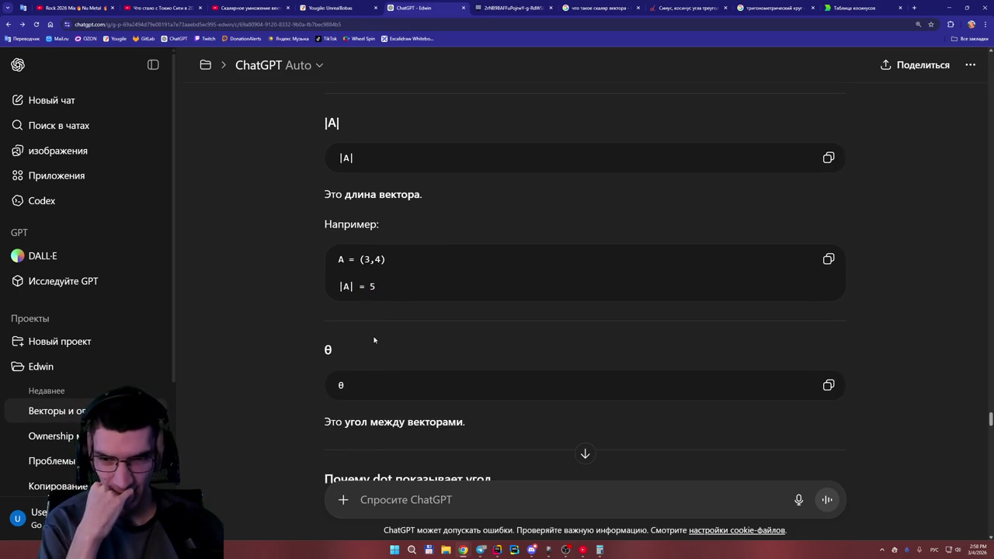
Continue reading to dot = cosθ, marking θ, |A| = 1 and cosθ along the way.
{"action": "double_click", "coordinate": [327, 349]}
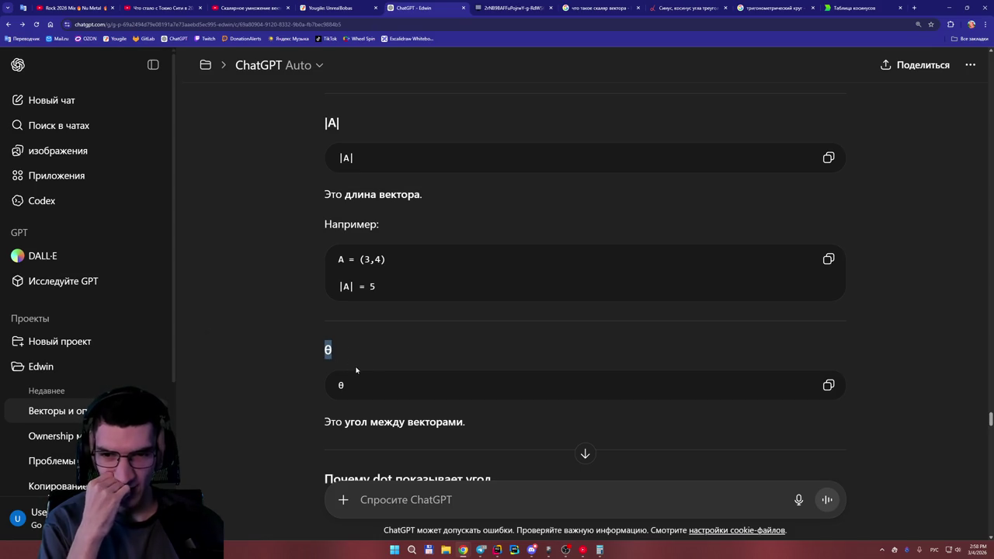
{"action": "scroll", "coordinate": [375, 368], "scroll_direction": "down", "scroll_amount": 1}
{"action": "scroll", "coordinate": [457, 362], "scroll_direction": "down", "scroll_amount": 1}
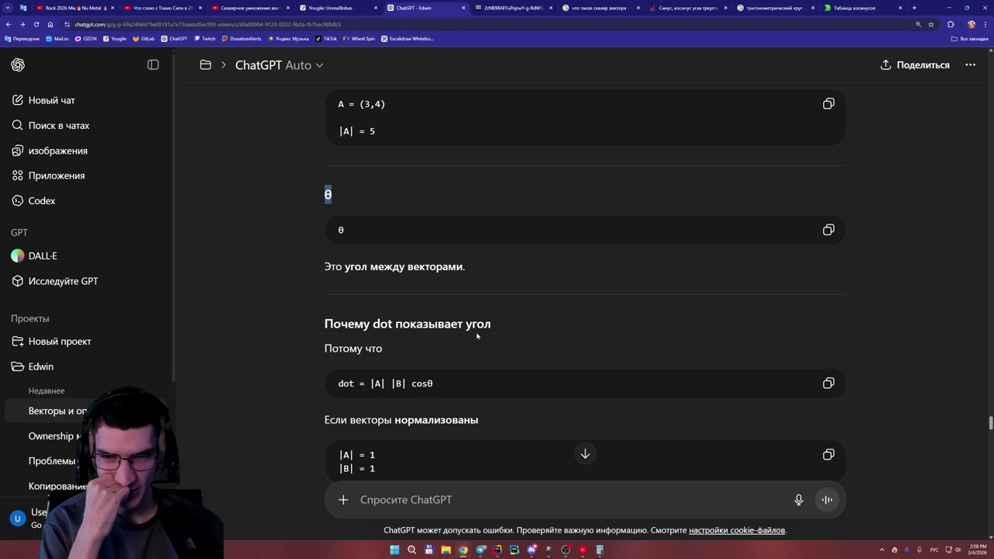
{"action": "scroll", "coordinate": [477, 336], "scroll_direction": "down", "scroll_amount": 1}
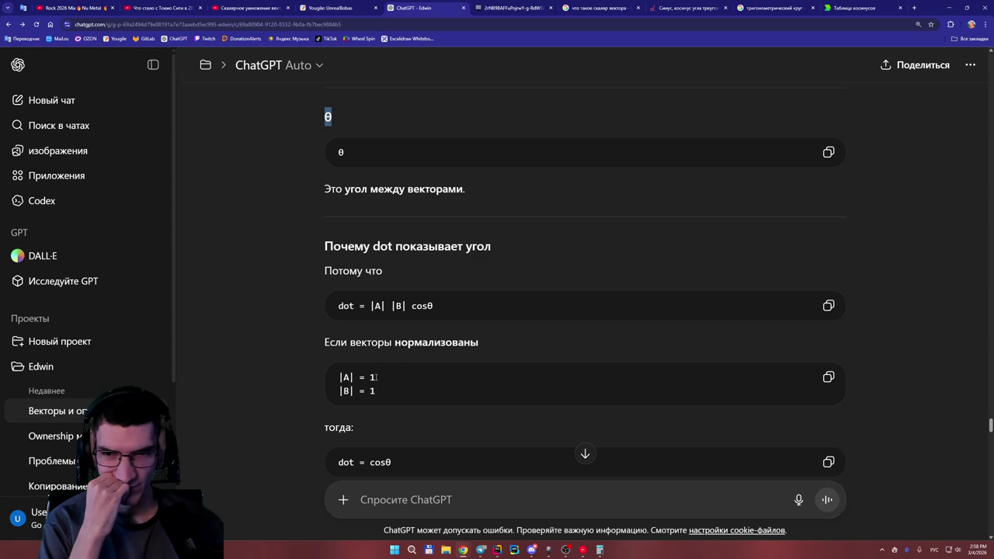
{"action": "left_click_drag", "start_coordinate": [376, 377], "coordinate": [370, 378]}
{"action": "left_click", "coordinate": [405, 369]}
{"action": "scroll", "coordinate": [404, 365], "scroll_direction": "down", "scroll_amount": 1}
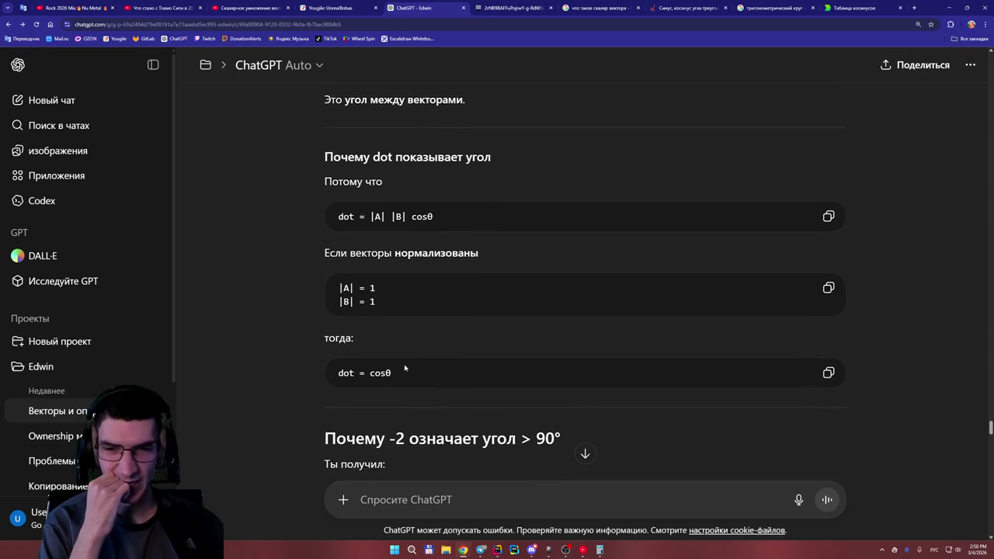
{"action": "scroll", "coordinate": [403, 366], "scroll_direction": "down", "scroll_amount": 1}
{"action": "mouse_move", "coordinate": [365, 262]}
{"action": "left_mouse_down"}
{"action": "mouse_move", "coordinate": [383, 266]}
{"action": "mouse_move", "coordinate": [386, 286]}
{"action": "left_mouse_up"}
{"action": "left_click", "coordinate": [386, 287]}
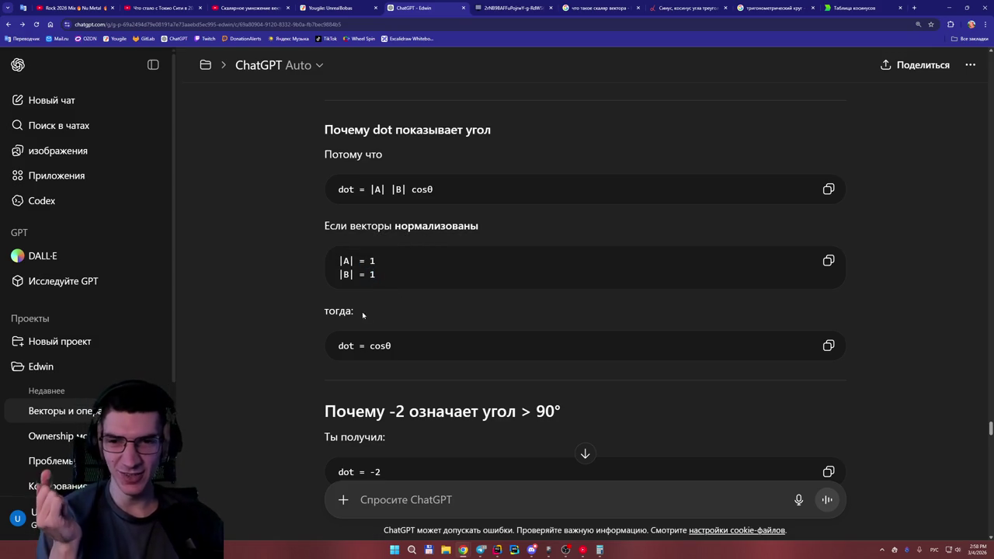
{"action": "double_click", "coordinate": [379, 346]}
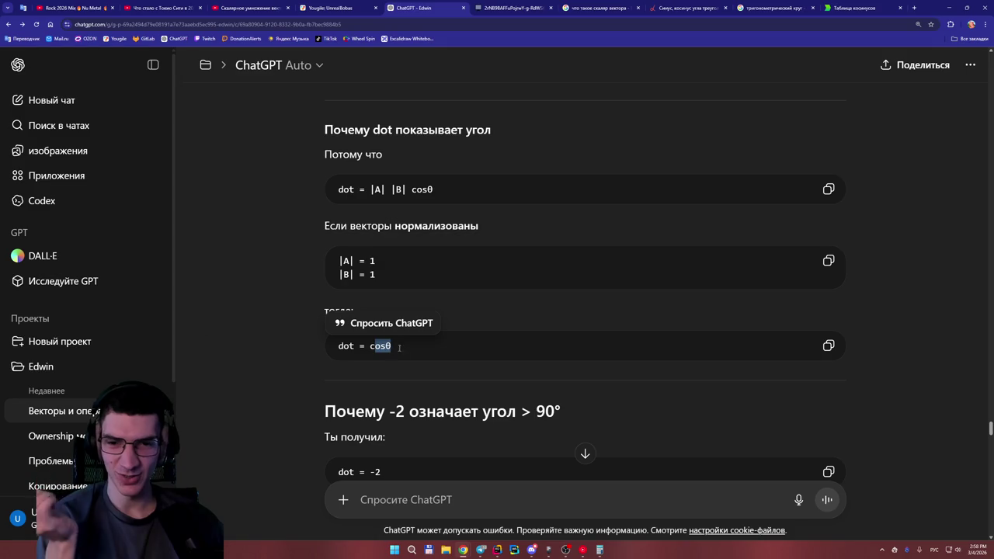
{"action": "scroll", "coordinate": [483, 285], "scroll_direction": "down", "scroll_amount": 3}
{"action": "left_click", "coordinate": [482, 285]}
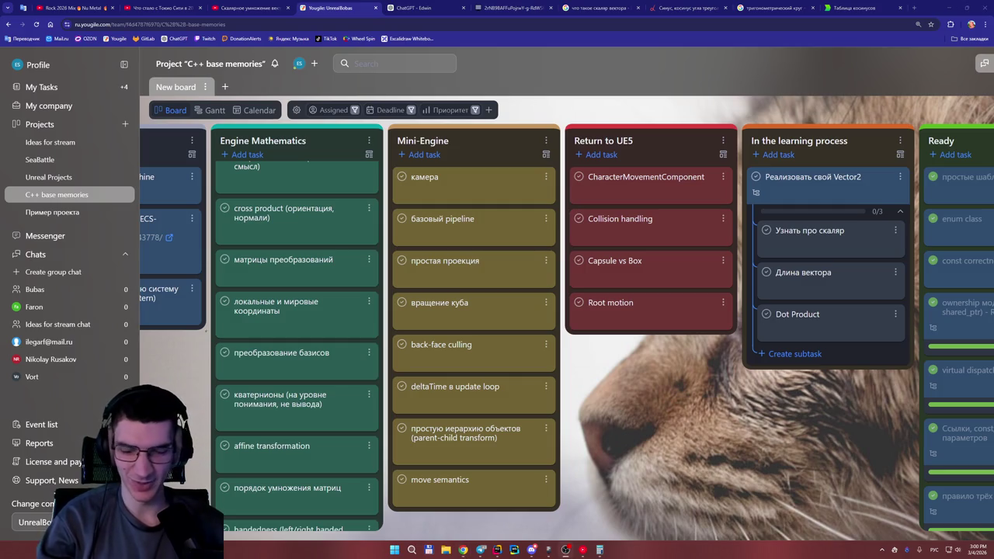
Look at the cosine table page with Ctrl+9, then return to the WBO whiteboard.
{"action": "key", "text": "ctrl+9"}
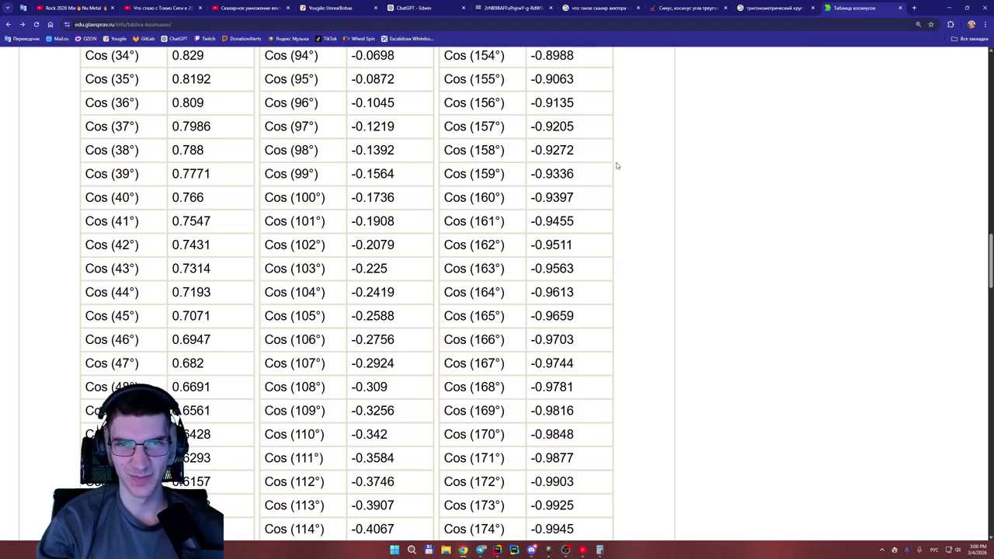
{"action": "key", "text": "ctrl+shift+Tab"}
{"action": "key", "text": "ctrl+shift+Tab"}
{"action": "key", "text": "ctrl+shift+Tab"}
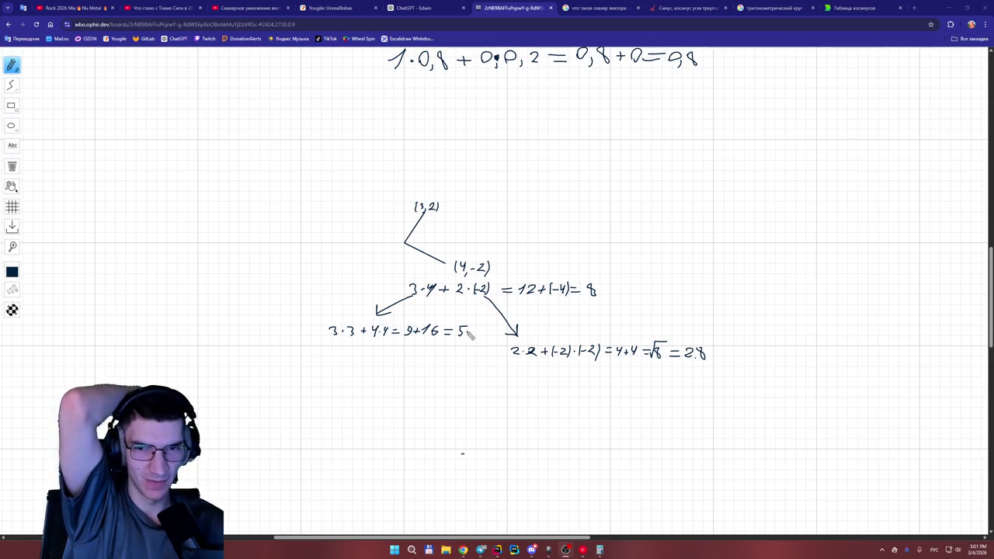
Write 5 · 2,8 · cos below the length results.
{"action": "mouse_move", "coordinate": [362, 410]}
{"action": "left_mouse_down"}
{"action": "mouse_move", "coordinate": [350, 412]}
{"action": "mouse_move", "coordinate": [344, 435]}
{"action": "left_mouse_up"}
{"action": "left_click", "coordinate": [373, 425]}
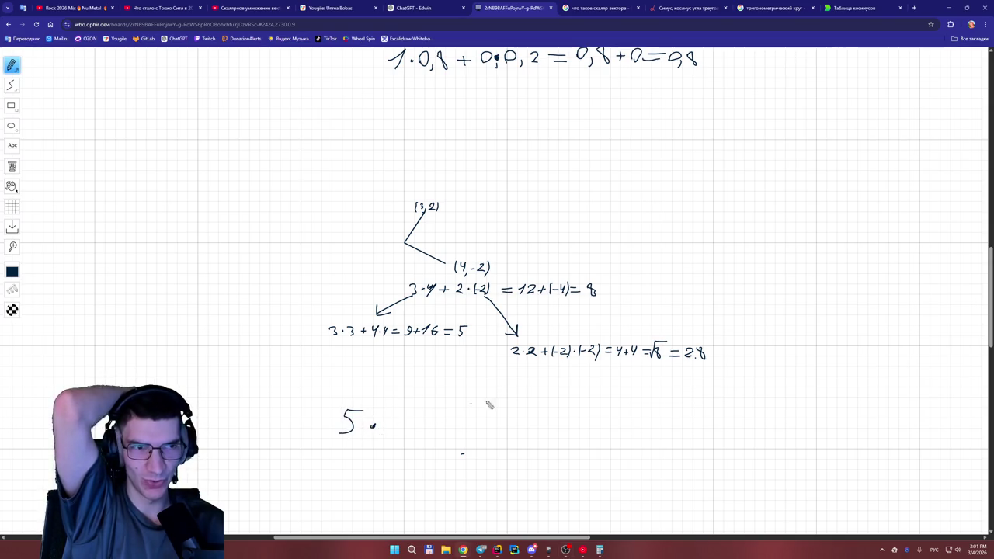
{"action": "mouse_move", "coordinate": [393, 422]}
{"action": "left_mouse_down"}
{"action": "mouse_move", "coordinate": [408, 443]}
{"action": "mouse_move", "coordinate": [426, 420]}
{"action": "left_mouse_up"}
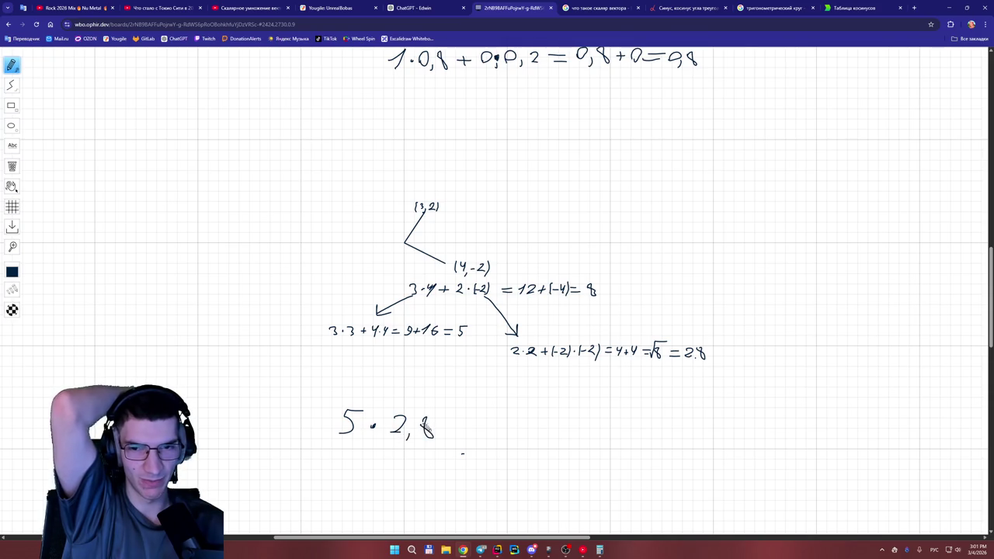
{"action": "left_click", "coordinate": [454, 427]}
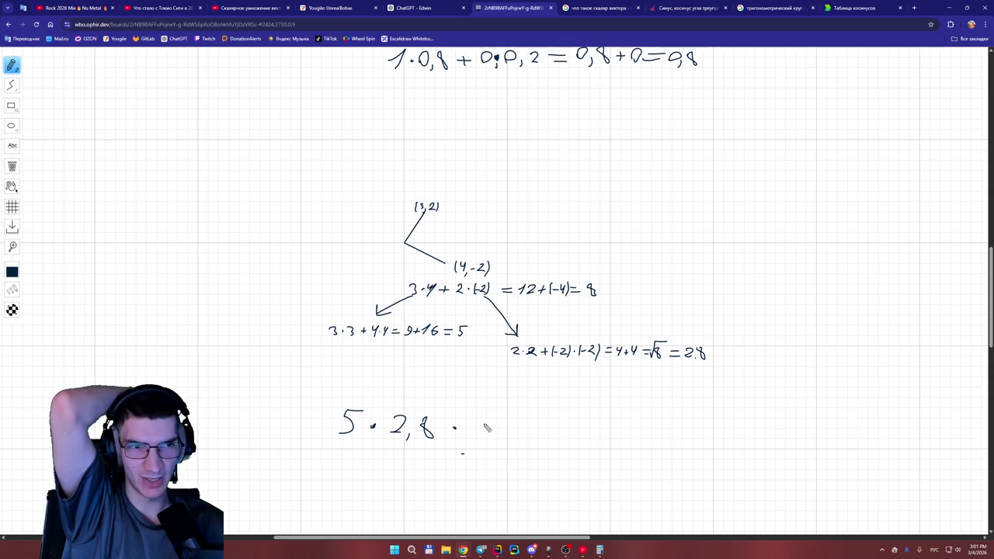
{"action": "mouse_move", "coordinate": [481, 424]}
{"action": "left_mouse_down"}
{"action": "mouse_move", "coordinate": [485, 436]}
{"action": "mouse_move", "coordinate": [505, 427]}
{"action": "mouse_move", "coordinate": [517, 435]}
{"action": "left_mouse_up"}
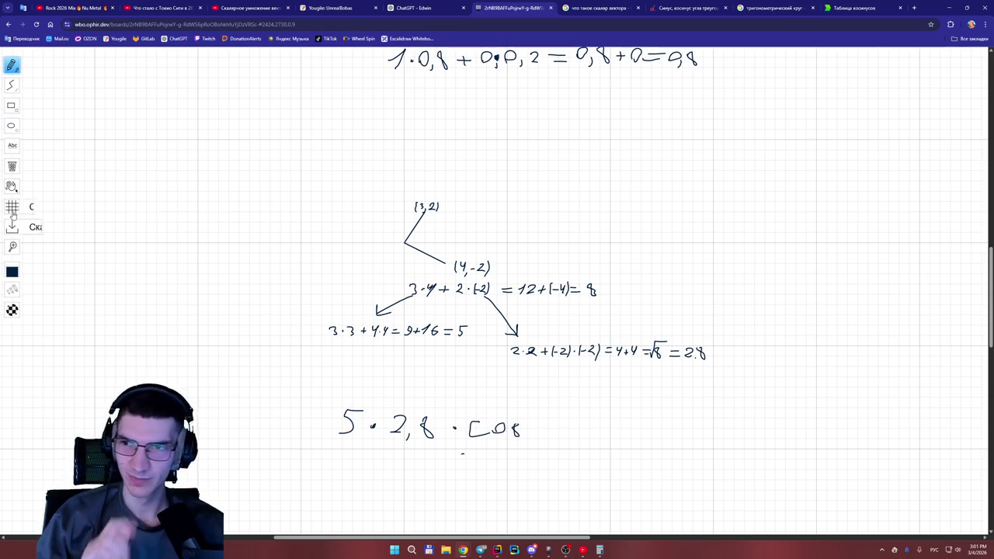
Erase and redraw the faulty s of cos, then finish the line with α =.
{"action": "left_click", "coordinate": [14, 167]}
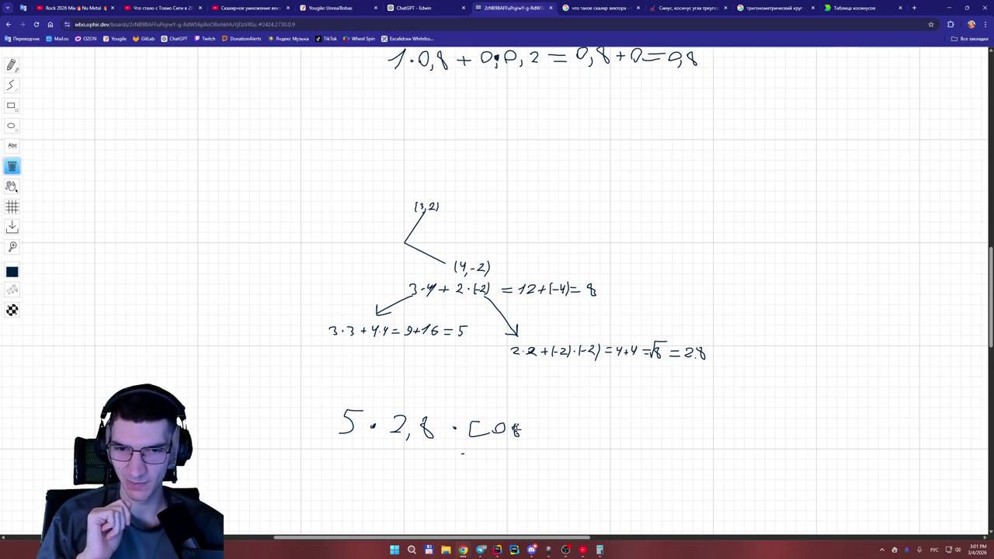
{"action": "left_click_drag", "start_coordinate": [516, 425], "coordinate": [517, 434]}
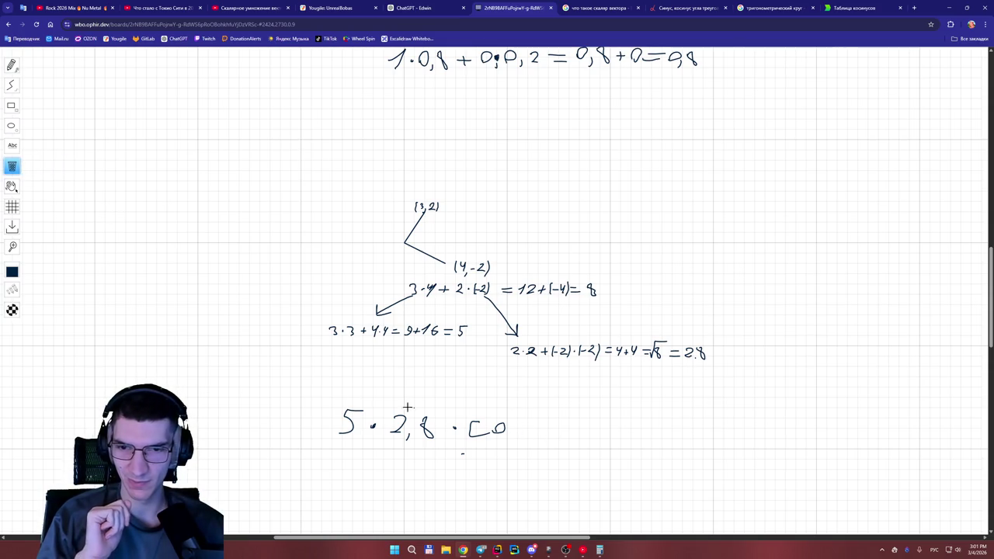
{"action": "left_click", "coordinate": [12, 65]}
{"action": "mouse_move", "coordinate": [516, 424]}
{"action": "left_mouse_down"}
{"action": "mouse_move", "coordinate": [513, 440]}
{"action": "mouse_move", "coordinate": [557, 444]}
{"action": "left_mouse_up"}
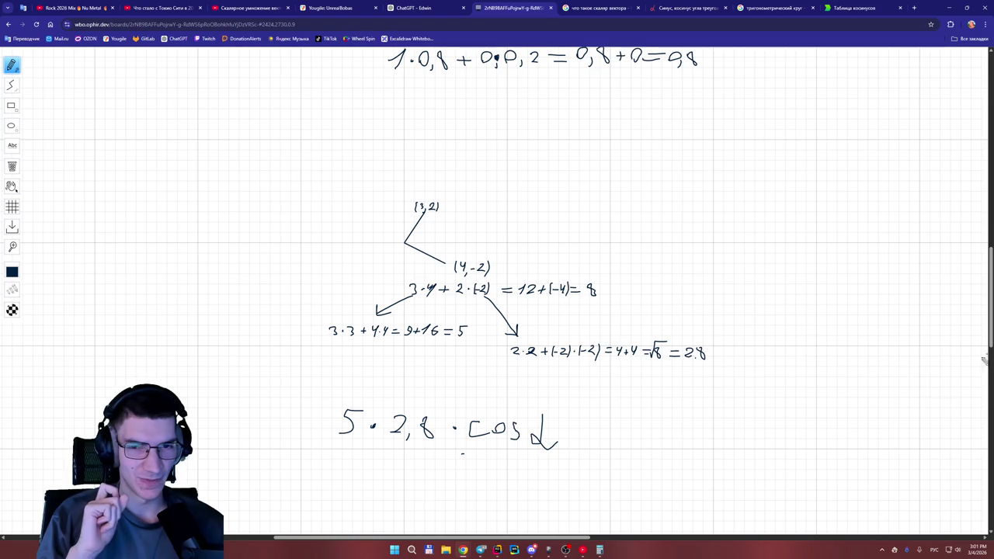
{"action": "left_click_drag", "start_coordinate": [572, 425], "coordinate": [594, 424]}
{"action": "left_click_drag", "start_coordinate": [575, 433], "coordinate": [597, 432]}
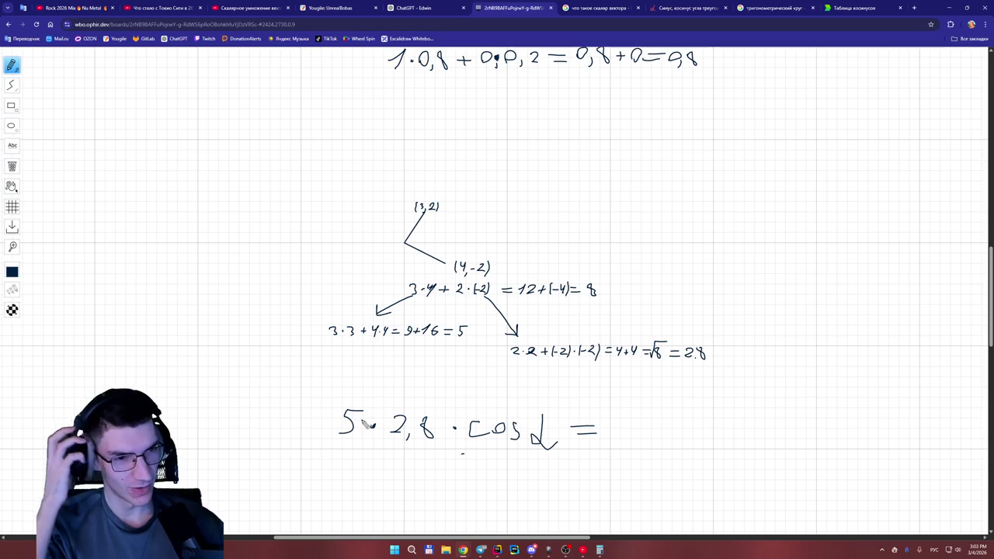
Start the formula A·B = |A| on the next line.
{"action": "mouse_move", "coordinate": [319, 481]}
{"action": "left_mouse_down"}
{"action": "mouse_move", "coordinate": [346, 482]}
{"action": "mouse_move", "coordinate": [347, 472]}
{"action": "mouse_move", "coordinate": [372, 485]}
{"action": "mouse_move", "coordinate": [419, 468]}
{"action": "mouse_move", "coordinate": [433, 489]}
{"action": "mouse_move", "coordinate": [460, 490]}
{"action": "mouse_move", "coordinate": [441, 486]}
{"action": "left_mouse_up"}
{"action": "left_click", "coordinate": [354, 473]}
{"action": "left_click_drag", "start_coordinate": [439, 475], "coordinate": [455, 474]}
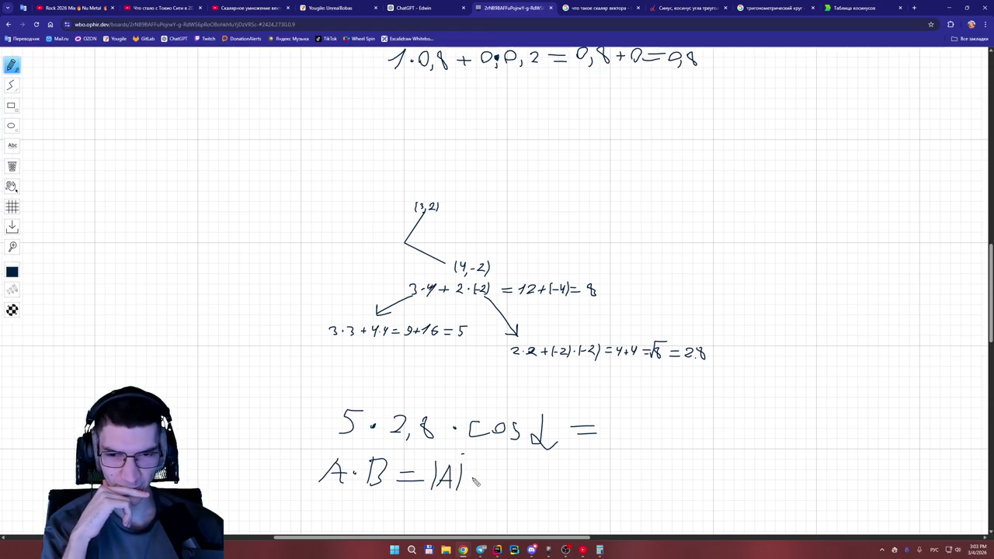
{"action": "left_click", "coordinate": [474, 478]}
{"action": "left_click_drag", "start_coordinate": [491, 465], "coordinate": [488, 497]}
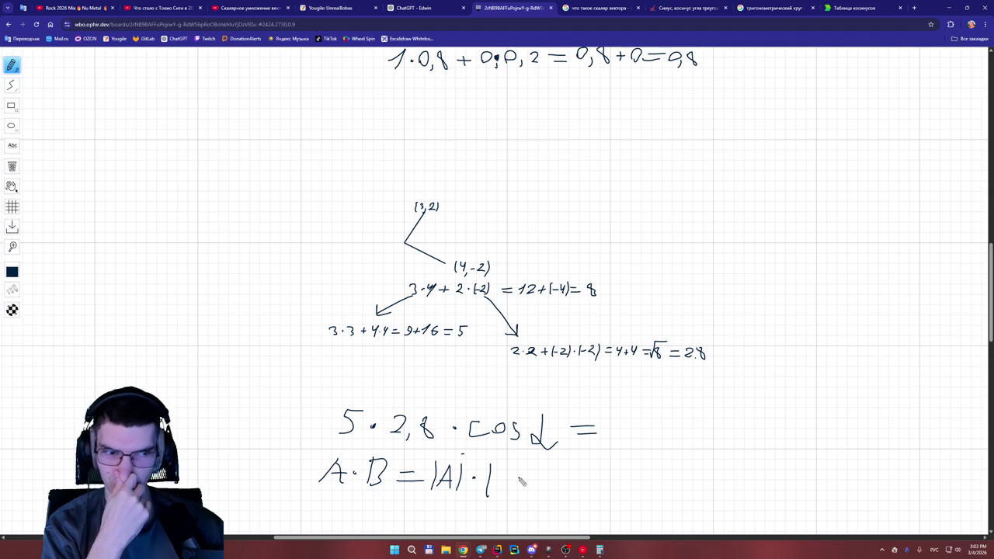
{"action": "mouse_move", "coordinate": [498, 466]}
{"action": "left_mouse_down"}
{"action": "mouse_move", "coordinate": [494, 496]}
{"action": "mouse_move", "coordinate": [511, 492]}
{"action": "left_mouse_up"}
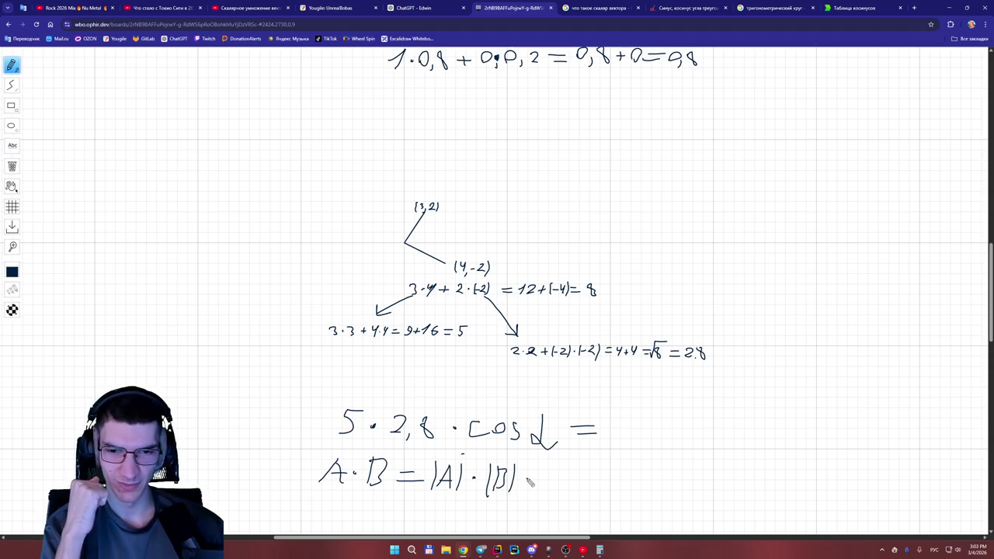
{"action": "left_click", "coordinate": [528, 479]}
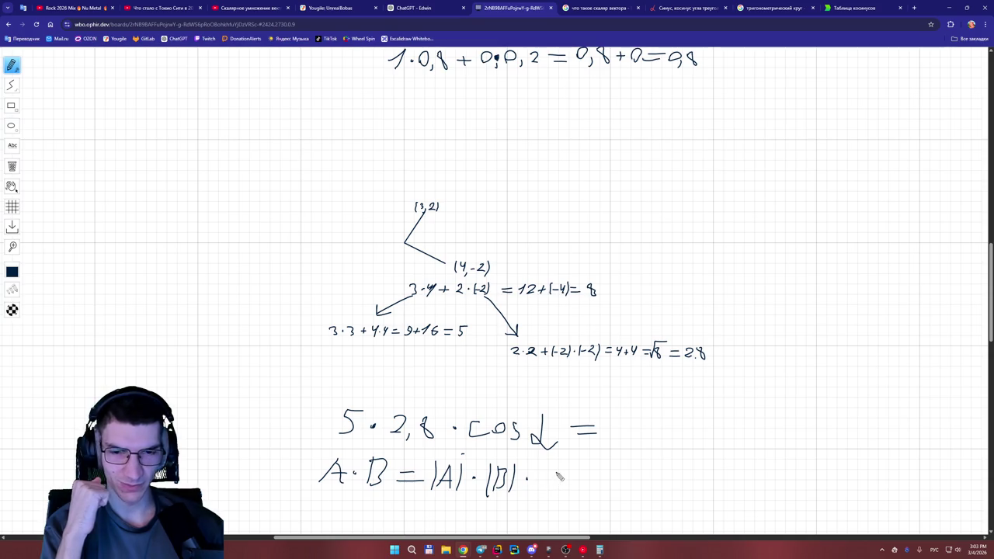
{"action": "mouse_move", "coordinate": [553, 471]}
{"action": "left_mouse_down"}
{"action": "mouse_move", "coordinate": [551, 487]}
{"action": "mouse_move", "coordinate": [573, 474]}
{"action": "mouse_move", "coordinate": [570, 489]}
{"action": "mouse_move", "coordinate": [611, 476]}
{"action": "mouse_move", "coordinate": [613, 489]}
{"action": "left_mouse_up"}
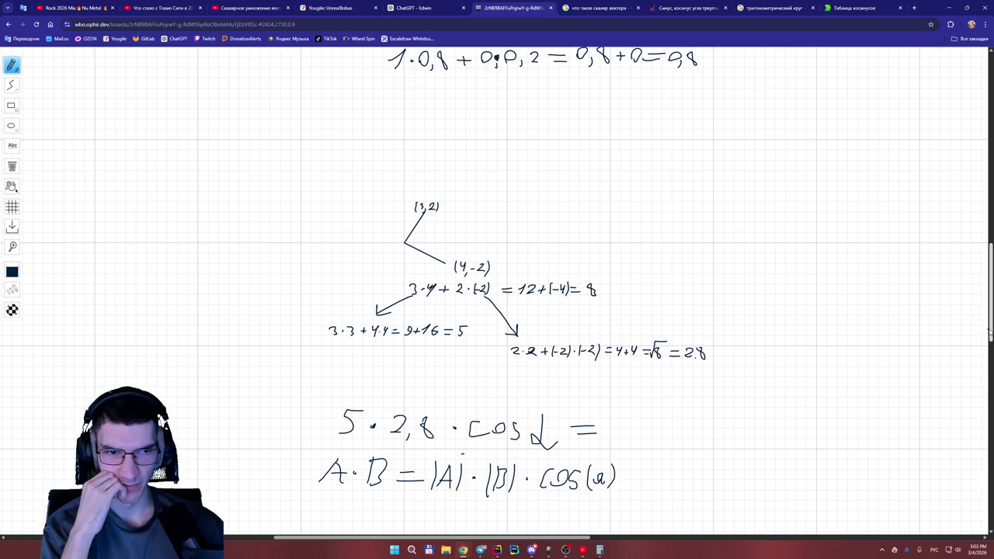
{"action": "scroll", "coordinate": [990, 333], "scroll_direction": "down", "scroll_amount": 1}
{"action": "scroll", "coordinate": [990, 332], "scroll_direction": "down", "scroll_amount": 3}
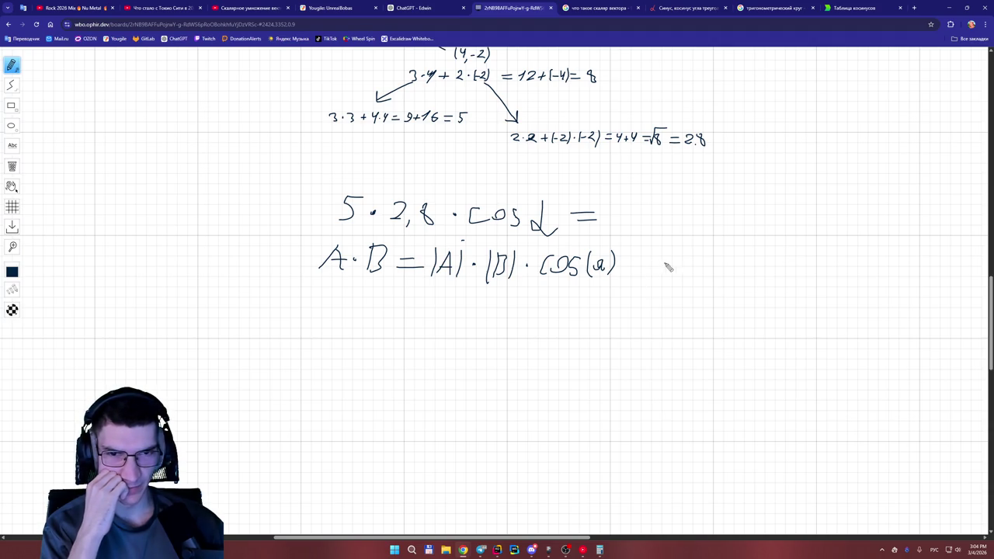
Handwrite '= 3·4 + 2·(−2)' after cos(a).
{"action": "left_click_drag", "start_coordinate": [635, 265], "coordinate": [651, 263]}
{"action": "left_click_drag", "start_coordinate": [632, 272], "coordinate": [656, 271]}
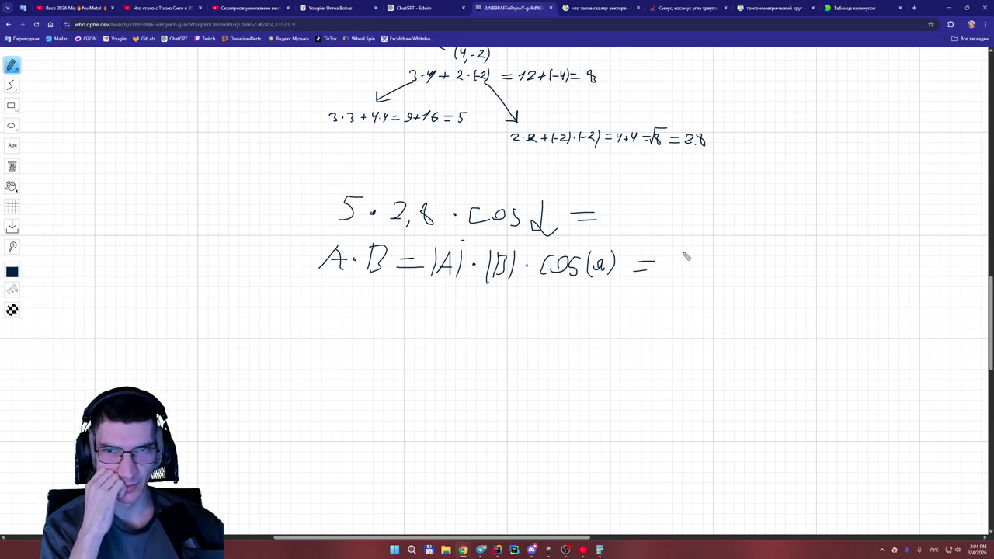
{"action": "scroll", "coordinate": [990, 342], "scroll_direction": "up", "scroll_amount": 2}
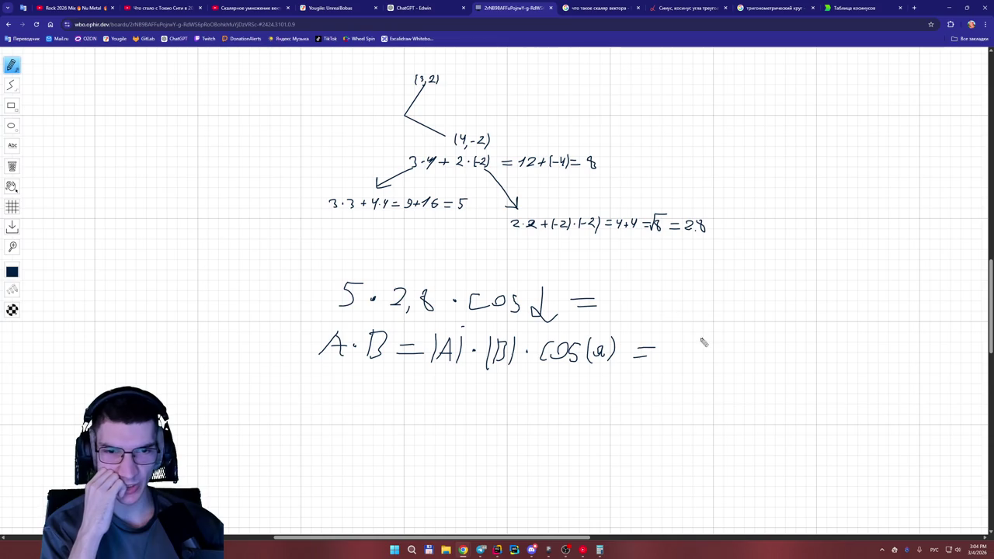
{"action": "left_click_drag", "start_coordinate": [670, 344], "coordinate": [671, 358]}
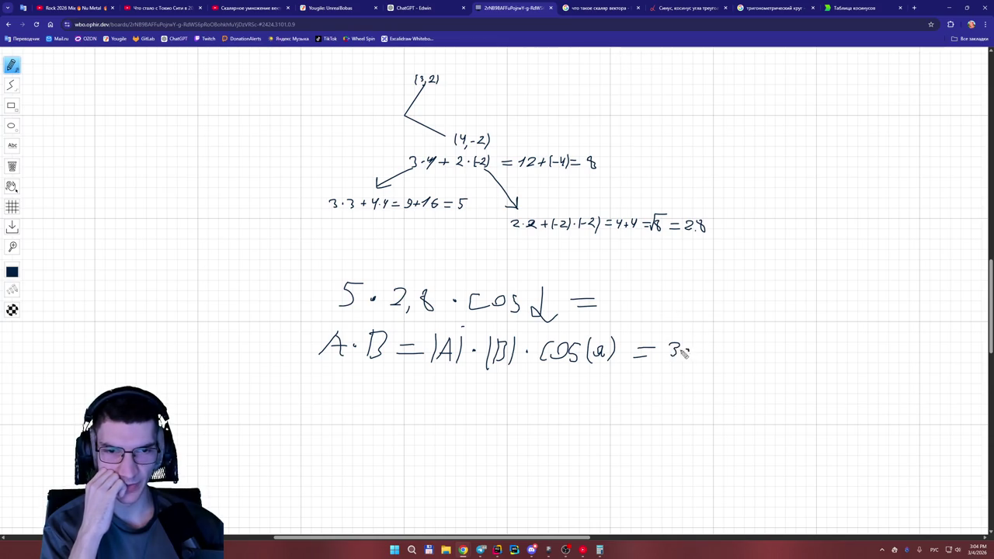
{"action": "left_click", "coordinate": [687, 350]}
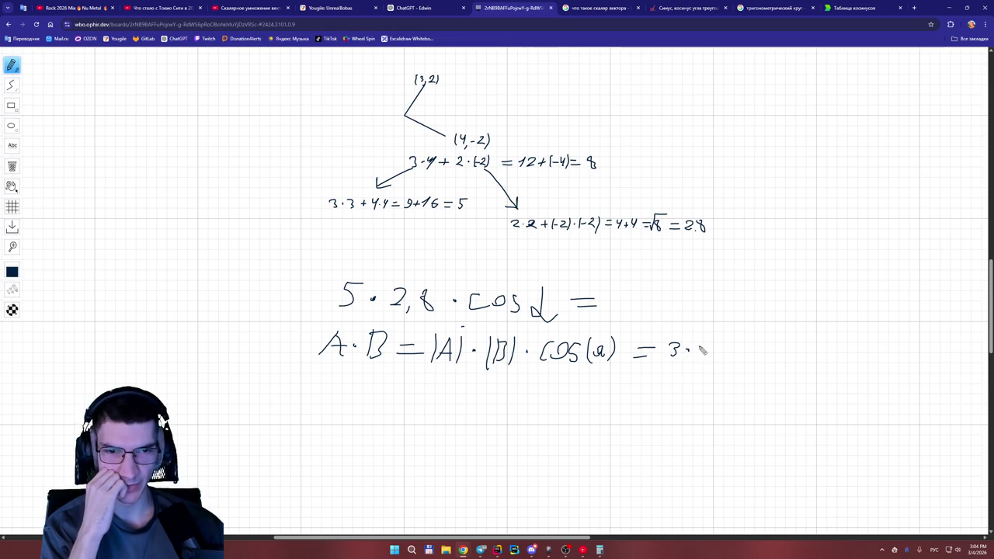
{"action": "mouse_move", "coordinate": [701, 343]}
{"action": "left_mouse_down"}
{"action": "mouse_move", "coordinate": [711, 358]}
{"action": "mouse_move", "coordinate": [741, 352]}
{"action": "mouse_move", "coordinate": [730, 359]}
{"action": "left_mouse_up"}
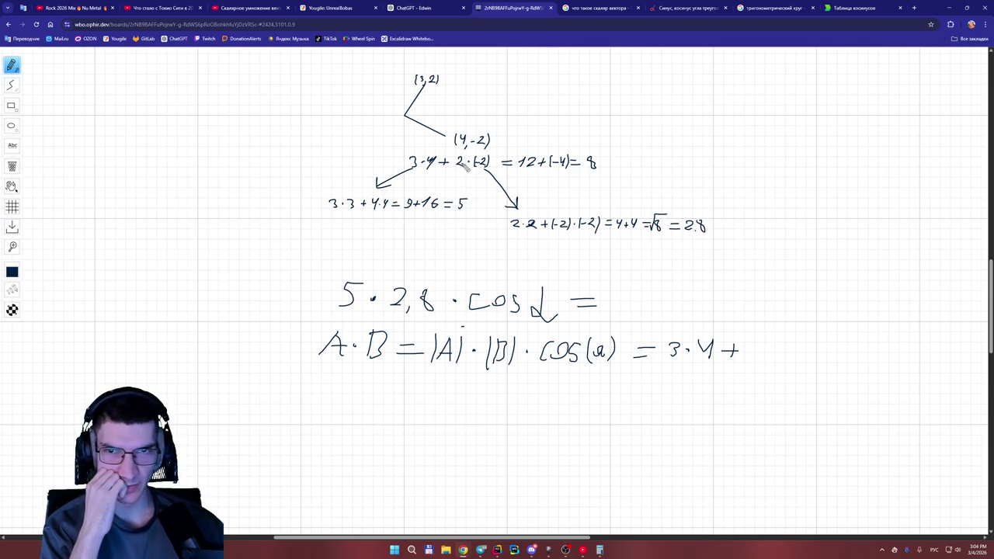
{"action": "mouse_move", "coordinate": [742, 346]}
{"action": "left_mouse_down"}
{"action": "mouse_move", "coordinate": [759, 360]}
{"action": "mouse_move", "coordinate": [794, 353]}
{"action": "mouse_move", "coordinate": [817, 367]}
{"action": "mouse_move", "coordinate": [844, 358]}
{"action": "left_mouse_up"}
{"action": "left_click", "coordinate": [767, 352]}
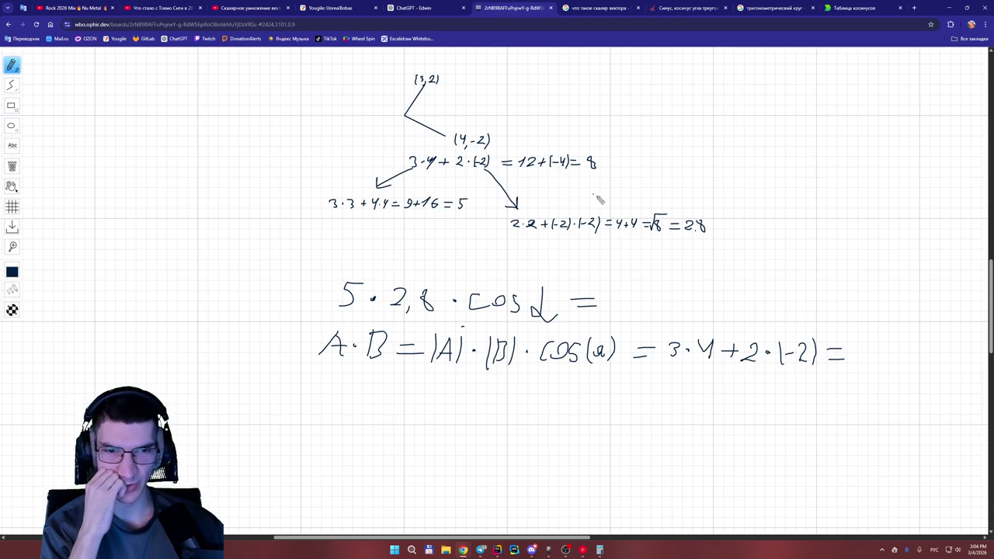
Continue the line with '= 12 + (−4) = 8'.
{"action": "mouse_move", "coordinate": [859, 350]}
{"action": "left_mouse_down"}
{"action": "mouse_move", "coordinate": [865, 362]}
{"action": "mouse_move", "coordinate": [913, 355]}
{"action": "left_mouse_up"}
{"action": "left_click_drag", "start_coordinate": [905, 347], "coordinate": [905, 364]}
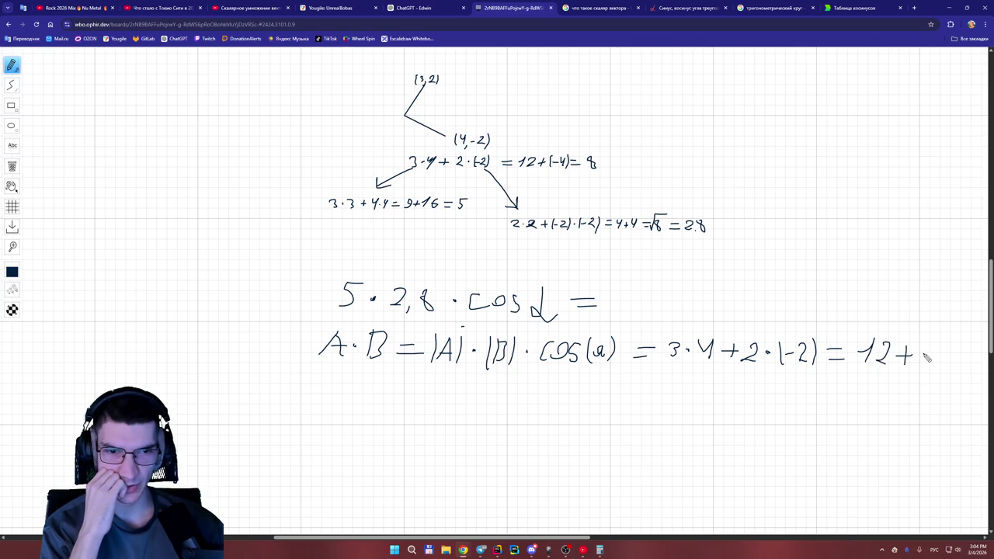
{"action": "mouse_move", "coordinate": [926, 345]}
{"action": "left_mouse_down"}
{"action": "mouse_move", "coordinate": [924, 368]}
{"action": "mouse_move", "coordinate": [935, 358]}
{"action": "left_mouse_up"}
{"action": "left_click_drag", "start_coordinate": [937, 347], "coordinate": [941, 363]}
{"action": "left_click_drag", "start_coordinate": [944, 343], "coordinate": [945, 365]}
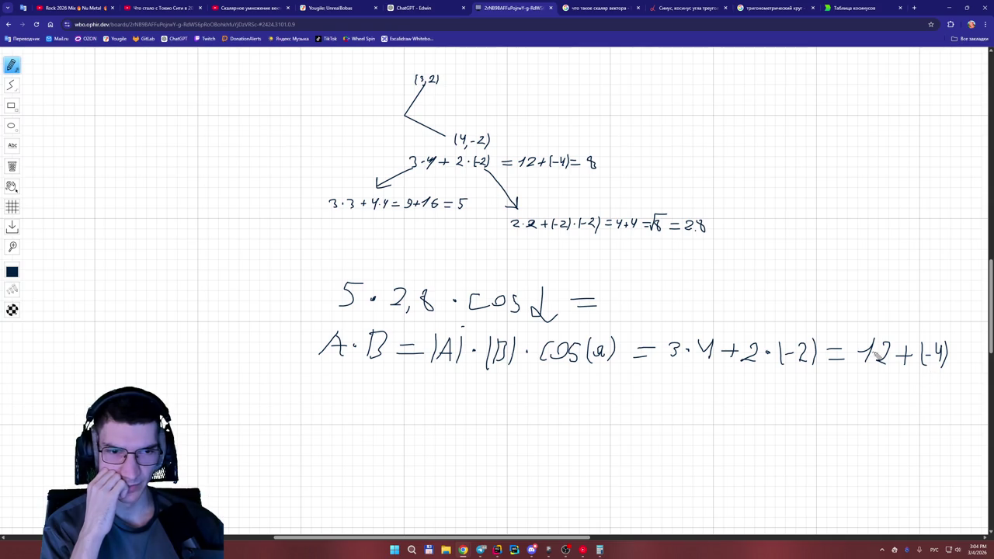
{"action": "left_click_drag", "start_coordinate": [956, 352], "coordinate": [967, 351]}
{"action": "left_click_drag", "start_coordinate": [956, 359], "coordinate": [967, 359]}
{"action": "left_click_drag", "start_coordinate": [586, 537], "coordinate": [643, 537]}
{"action": "mouse_move", "coordinate": [807, 351]}
{"action": "left_mouse_down"}
{"action": "mouse_move", "coordinate": [806, 376]}
{"action": "mouse_move", "coordinate": [801, 346]}
{"action": "left_mouse_up"}
{"action": "mouse_move", "coordinate": [646, 537]}
{"action": "left_mouse_down"}
{"action": "mouse_move", "coordinate": [594, 542]}
{"action": "mouse_move", "coordinate": [641, 537]}
{"action": "left_mouse_up"}
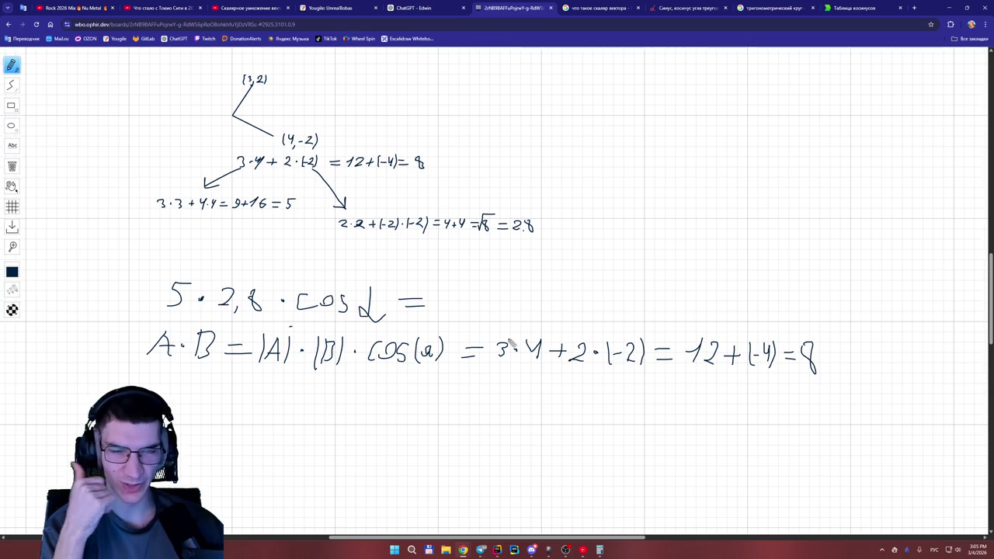
{"action": "left_click", "coordinate": [852, 7]}
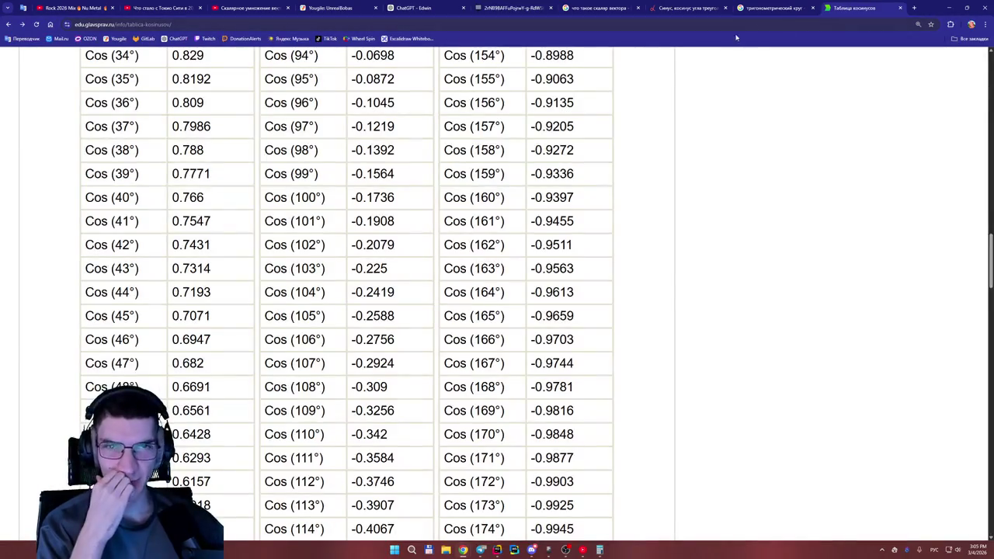
{"action": "scroll", "coordinate": [284, 201], "scroll_direction": "up", "scroll_amount": 6}
{"action": "scroll", "coordinate": [235, 212], "scroll_direction": "up", "scroll_amount": 5}
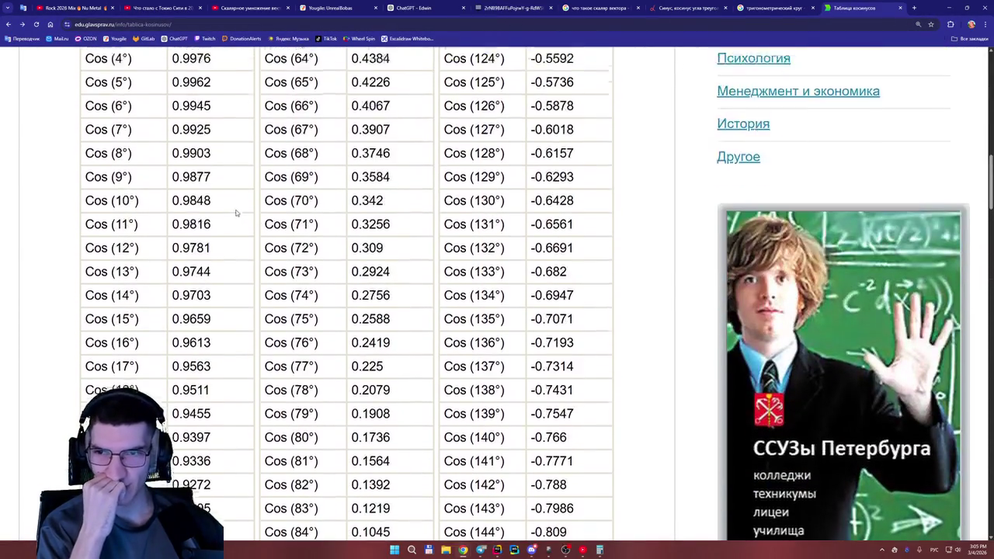
{"action": "scroll", "coordinate": [152, 250], "scroll_direction": "down", "scroll_amount": 1}
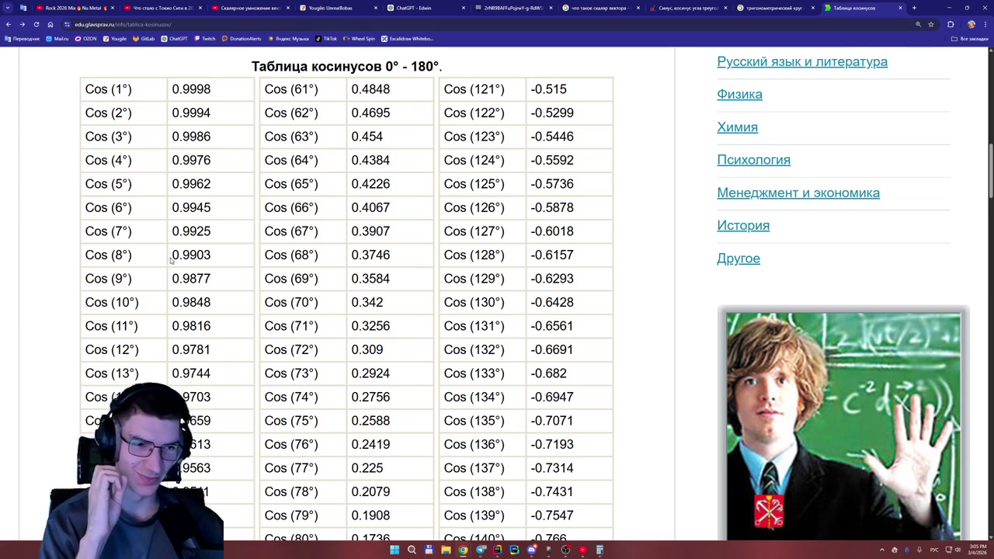
{"action": "left_click", "coordinate": [516, 8]}
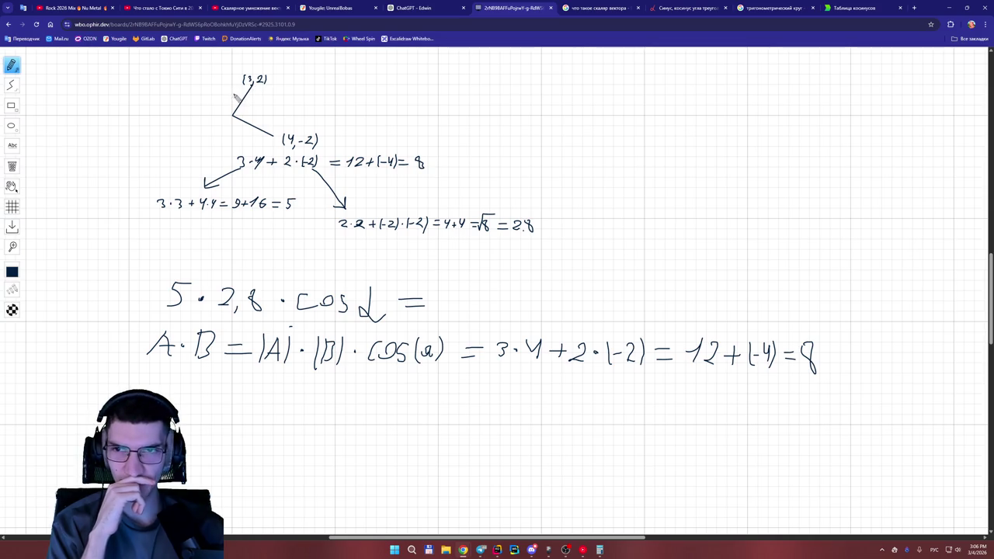
Label the (3,2) line with 5 and the (4,-2) line with 2,8.
{"action": "left_click_drag", "start_coordinate": [235, 88], "coordinate": [238, 96]}
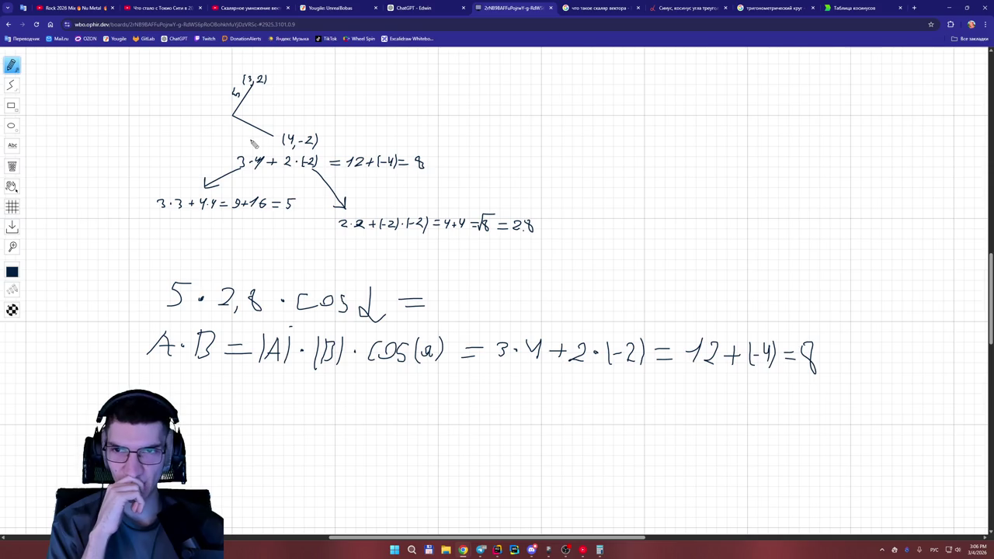
{"action": "left_click_drag", "start_coordinate": [247, 126], "coordinate": [262, 139]}
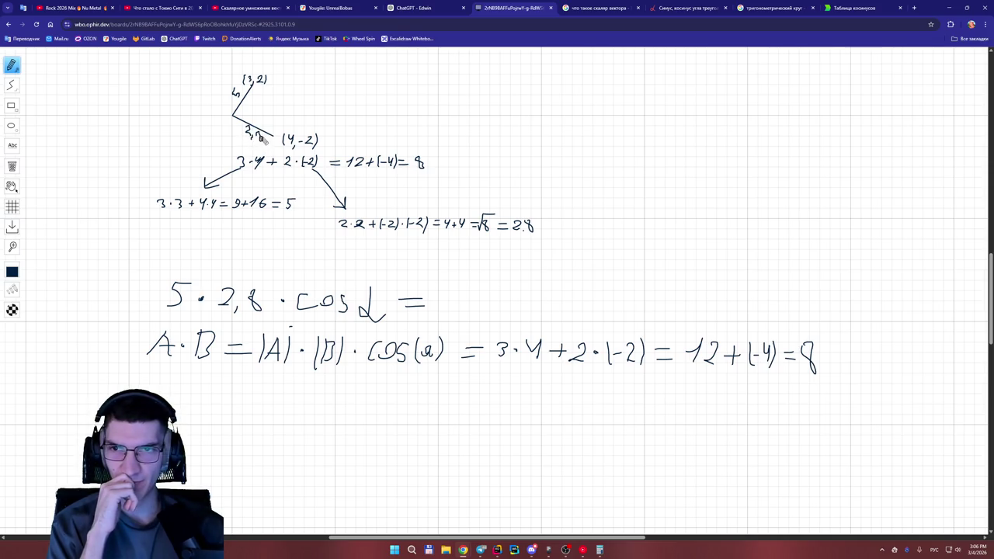
{"action": "scroll", "coordinate": [283, 228], "scroll_direction": "up", "scroll_amount": 2}
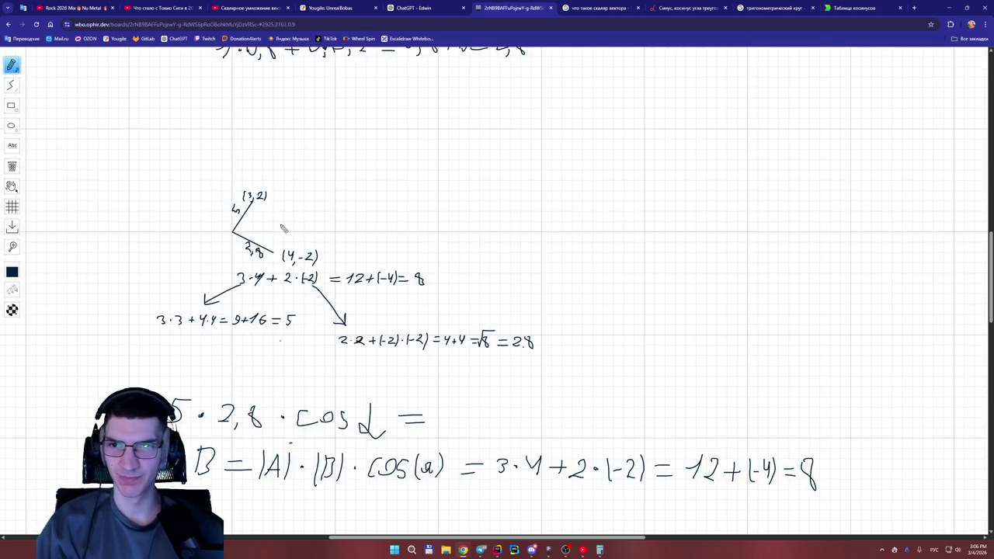
{"action": "scroll", "coordinate": [283, 229], "scroll_direction": "down", "scroll_amount": 2}
{"action": "scroll", "coordinate": [284, 256], "scroll_direction": "down", "scroll_amount": 1}
{"action": "scroll", "coordinate": [285, 261], "scroll_direction": "down", "scroll_amount": 1}
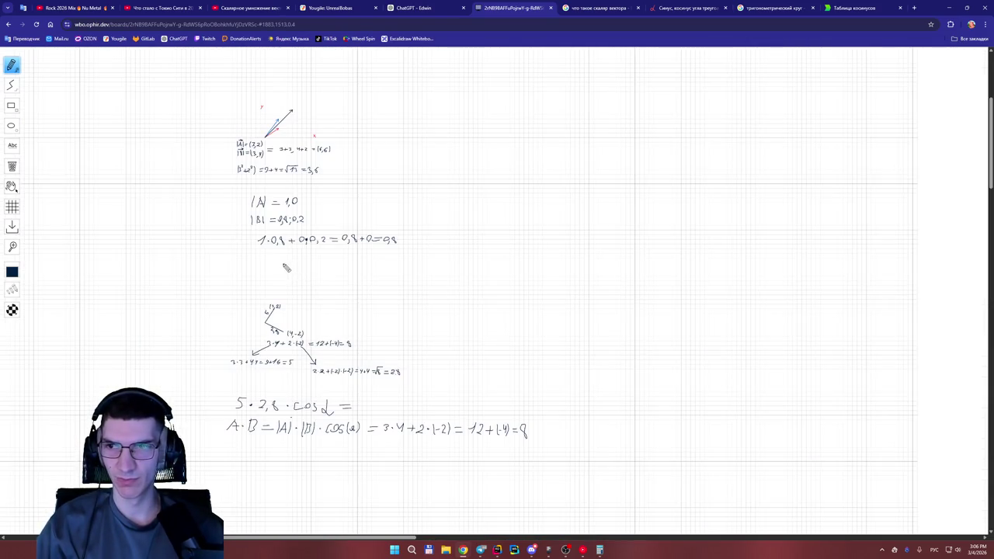
{"action": "scroll", "coordinate": [284, 272], "scroll_direction": "up", "scroll_amount": 1}
{"action": "scroll", "coordinate": [276, 277], "scroll_direction": "down", "scroll_amount": 2}
{"action": "scroll", "coordinate": [281, 361], "scroll_direction": "up", "scroll_amount": 6}
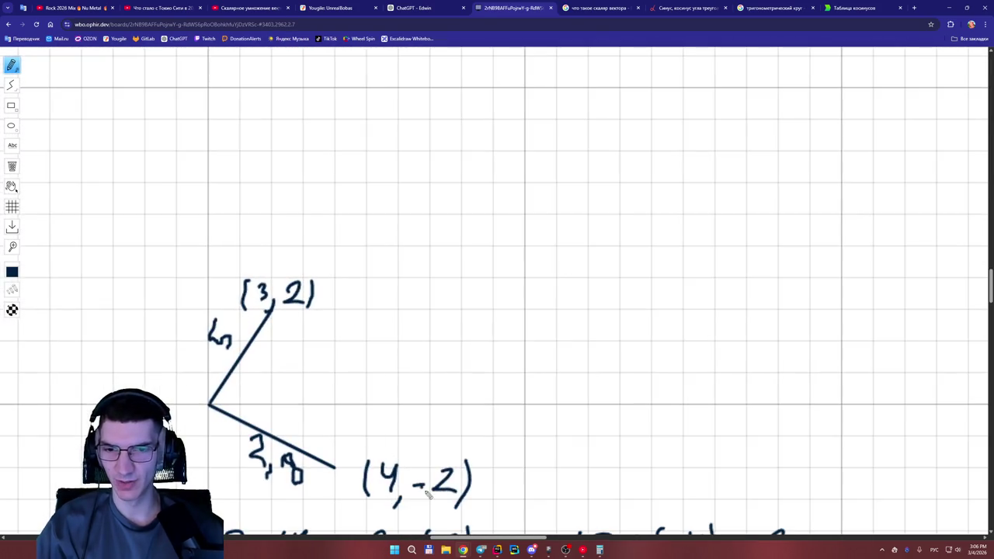
Zoom in and draw an arc marking the angle at the vertex, then go to the trigonometric circle search.
{"action": "left_click_drag", "start_coordinate": [484, 538], "coordinate": [457, 538]}
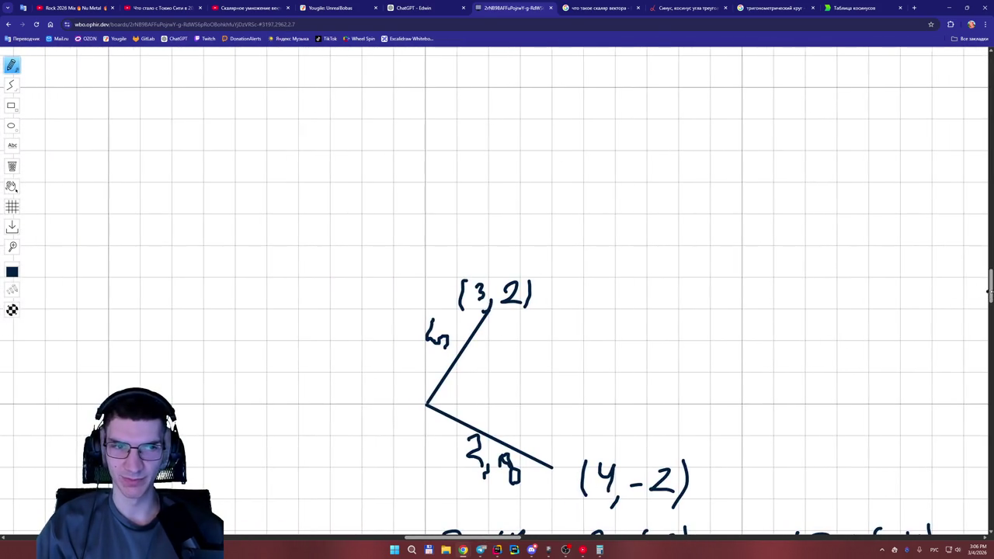
{"action": "left_click_drag", "start_coordinate": [989, 281], "coordinate": [989, 303]}
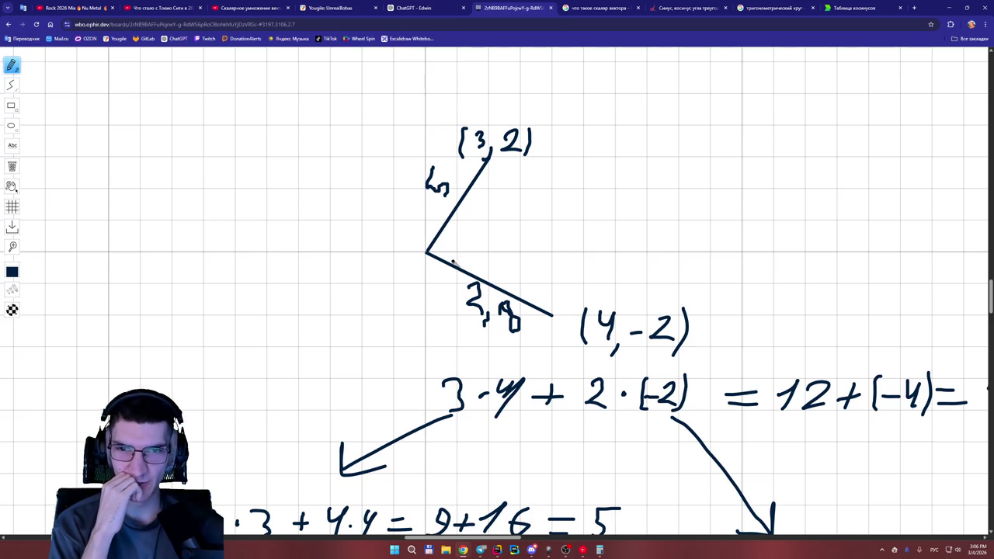
{"action": "left_click_drag", "start_coordinate": [436, 242], "coordinate": [440, 257]}
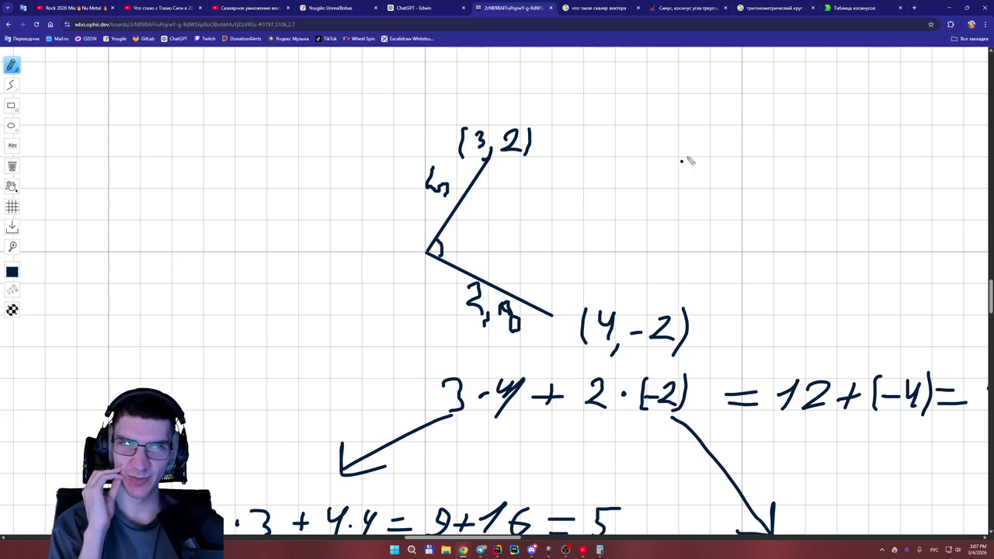
{"action": "left_click", "coordinate": [791, 11]}
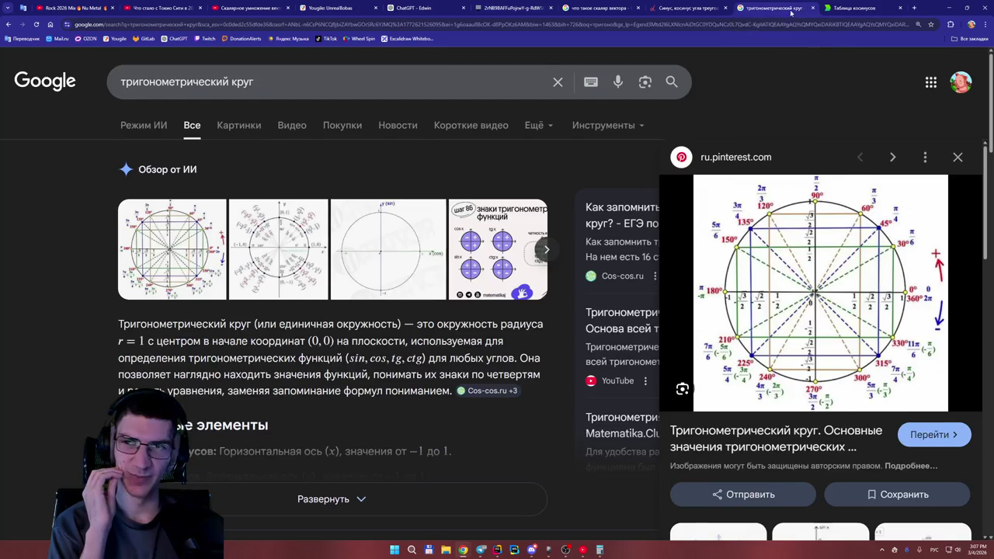
Replace the trigonometric circle query with a Google search for 'как найти гипотенузу'.
{"action": "left_click", "coordinate": [559, 86]}
{"action": "type", "text": "как"}
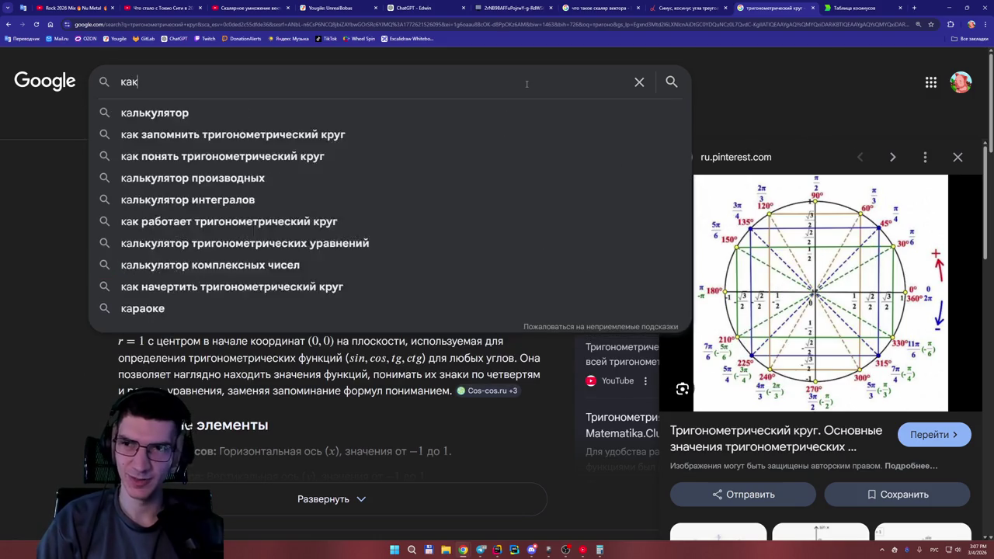
{"action": "type", "text": " найти г"}
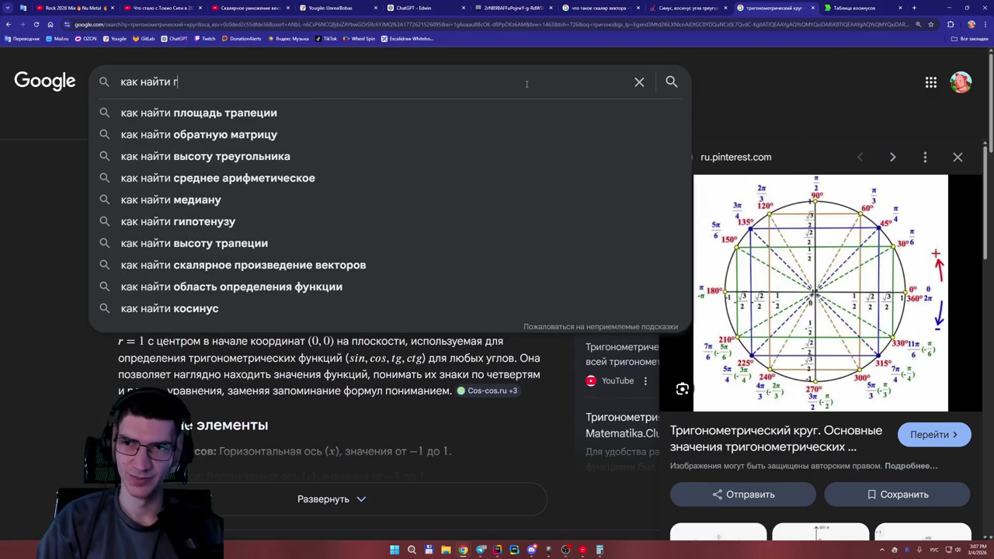
{"action": "type", "text": "ипотенузу"}
{"action": "key", "text": "Return"}
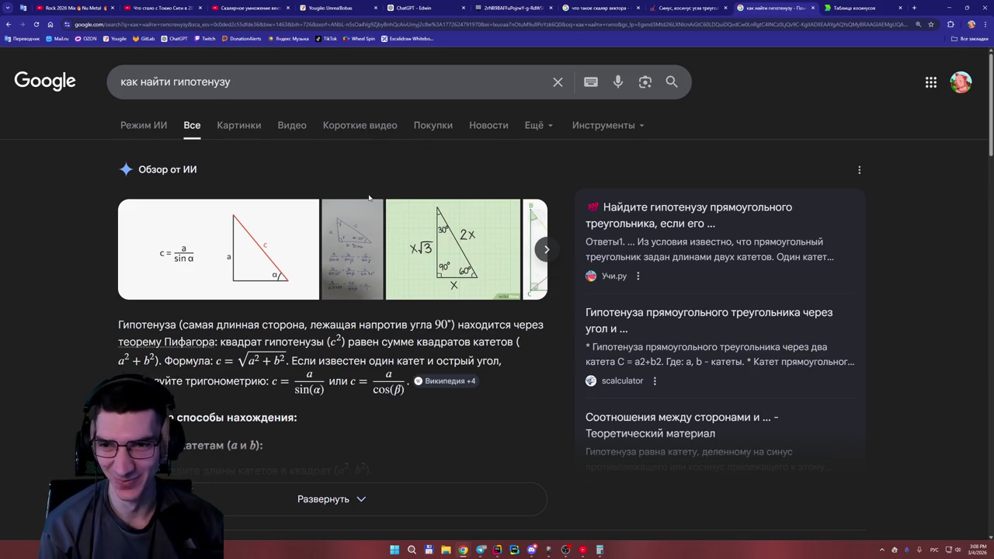
Preview the wikiHow 30°-60°-90° triangle image and open its 'Как найти гипотенузу' article.
{"action": "left_click", "coordinate": [280, 248]}
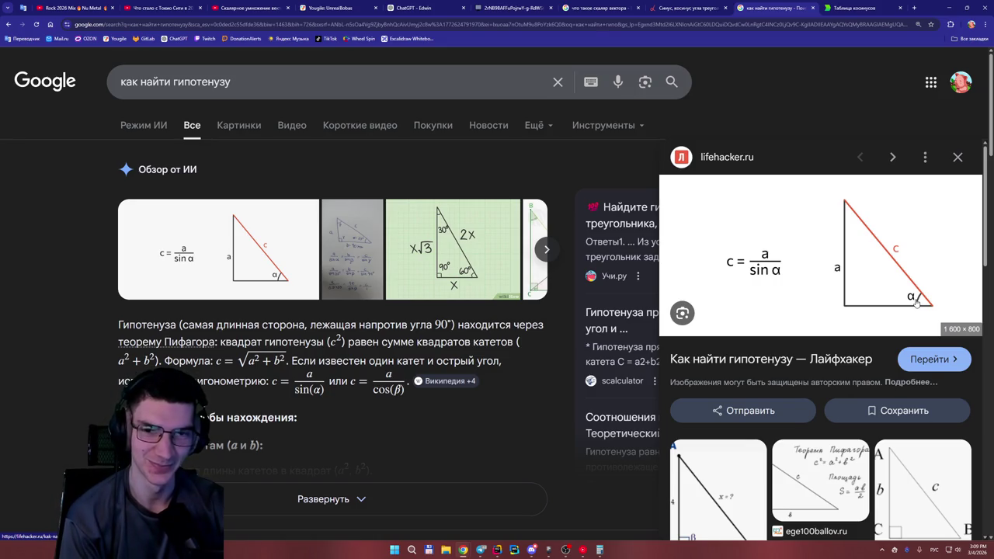
{"action": "left_click", "coordinate": [479, 251]}
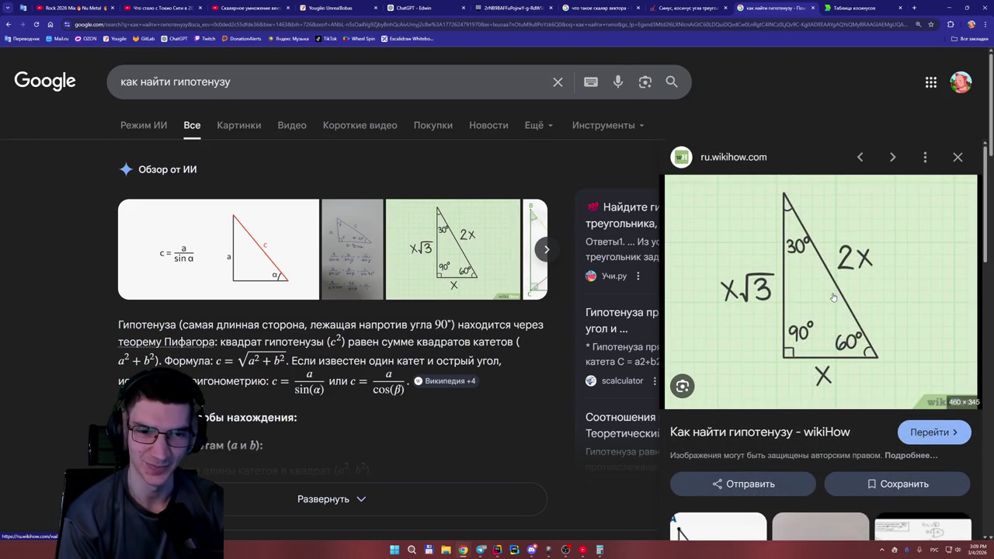
{"action": "left_click", "coordinate": [761, 431]}
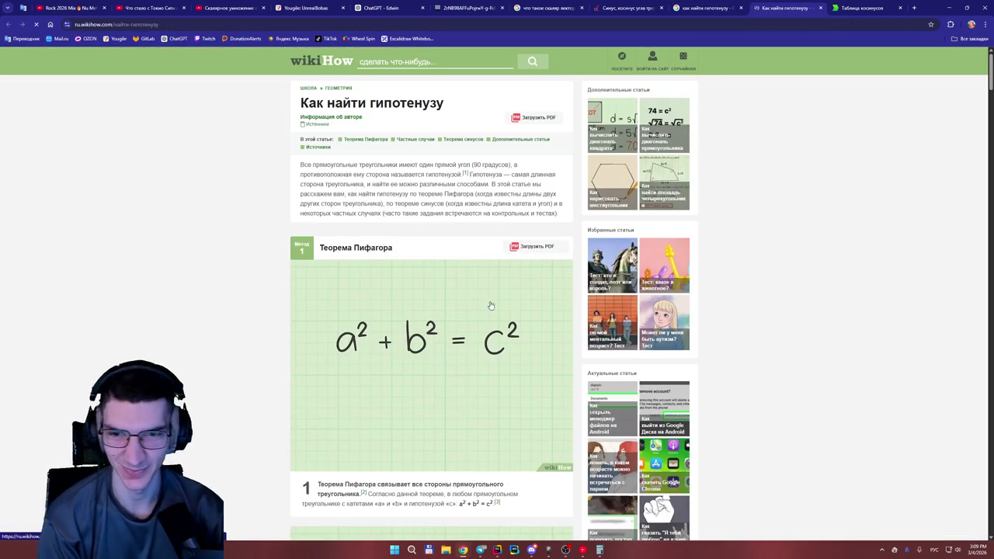
Read the wikiHow hypotenuse article down to the sine section, then return to the ChatGPT cosine table.
{"action": "scroll", "coordinate": [419, 276], "scroll_direction": "down", "scroll_amount": 3}
{"action": "scroll", "coordinate": [431, 270], "scroll_direction": "down", "scroll_amount": 6}
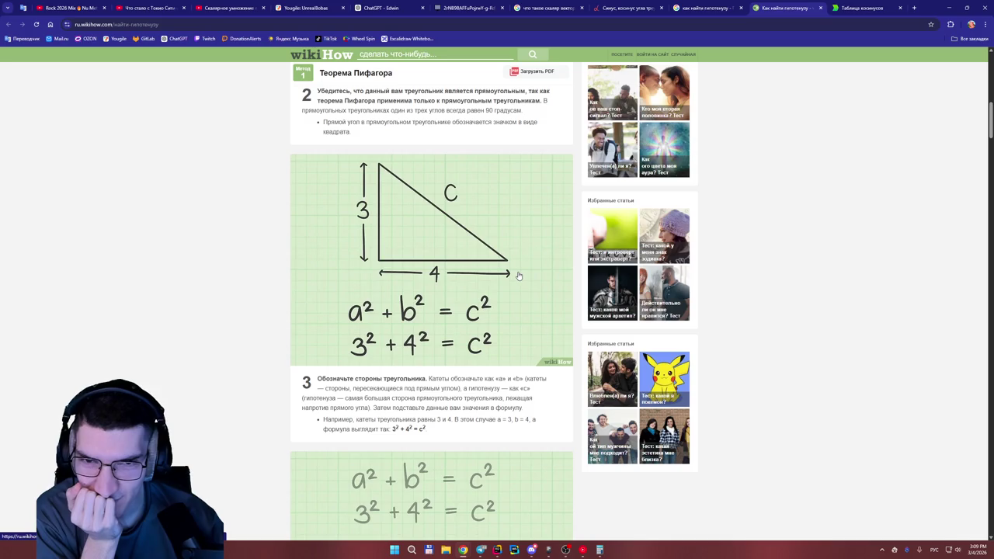
{"action": "scroll", "coordinate": [520, 277], "scroll_direction": "down", "scroll_amount": 2}
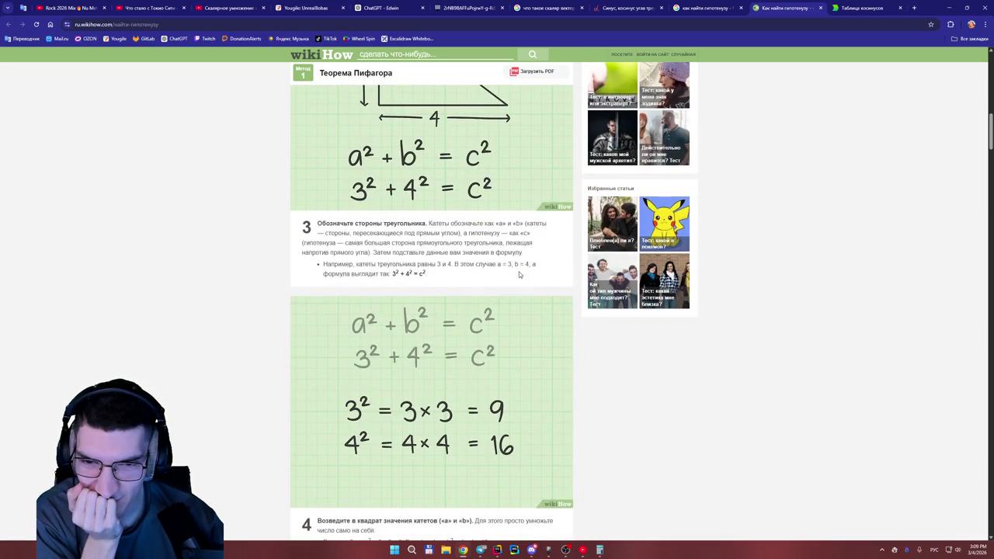
{"action": "scroll", "coordinate": [519, 275], "scroll_direction": "down", "scroll_amount": 3}
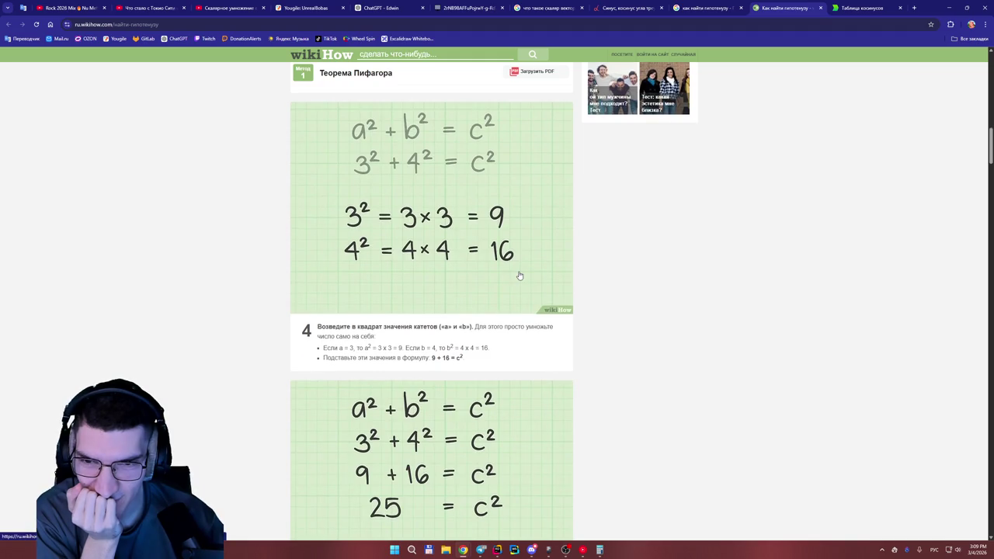
{"action": "scroll", "coordinate": [519, 276], "scroll_direction": "down", "scroll_amount": 3}
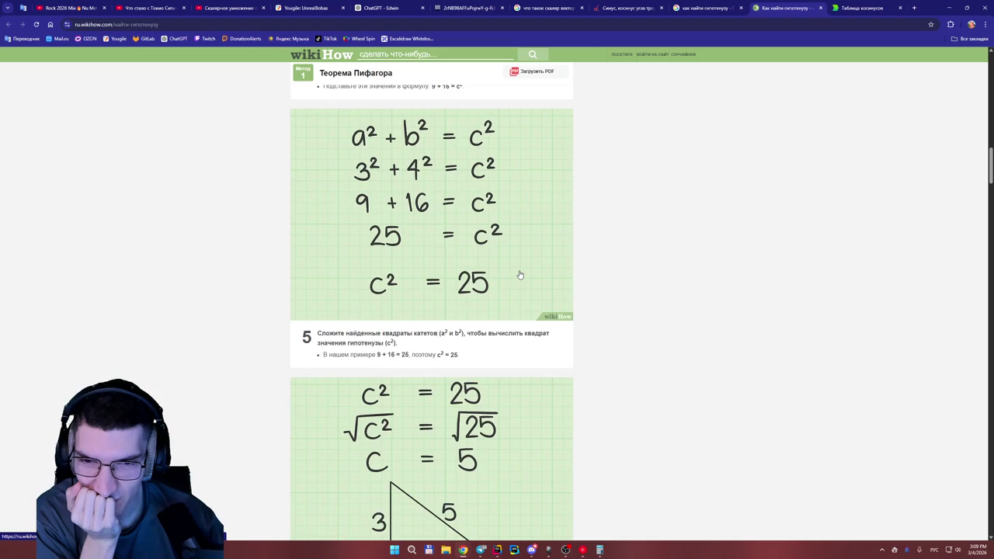
{"action": "scroll", "coordinate": [521, 275], "scroll_direction": "down", "scroll_amount": 2}
{"action": "scroll", "coordinate": [520, 275], "scroll_direction": "down", "scroll_amount": 3}
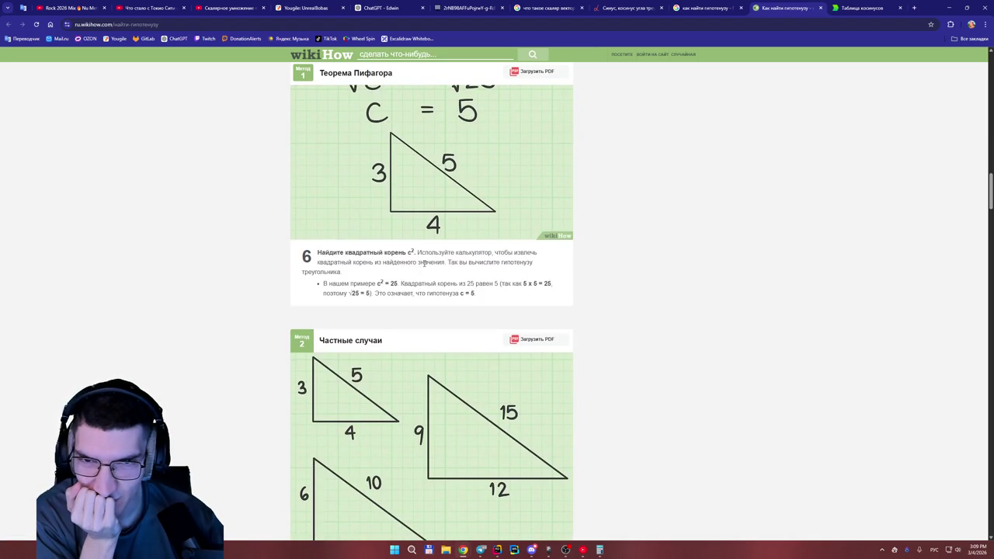
{"action": "scroll", "coordinate": [423, 264], "scroll_direction": "down", "scroll_amount": 6}
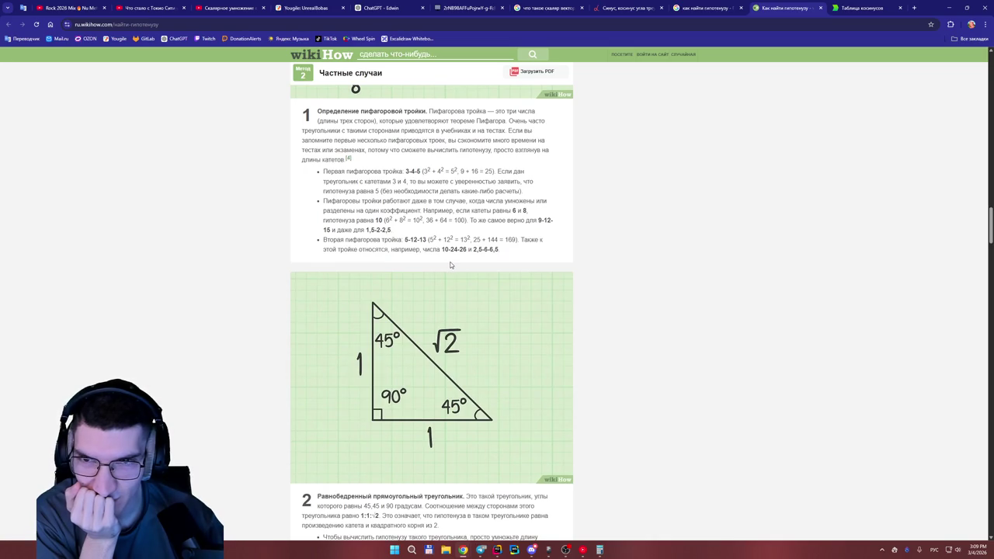
{"action": "scroll", "coordinate": [451, 264], "scroll_direction": "down", "scroll_amount": 3}
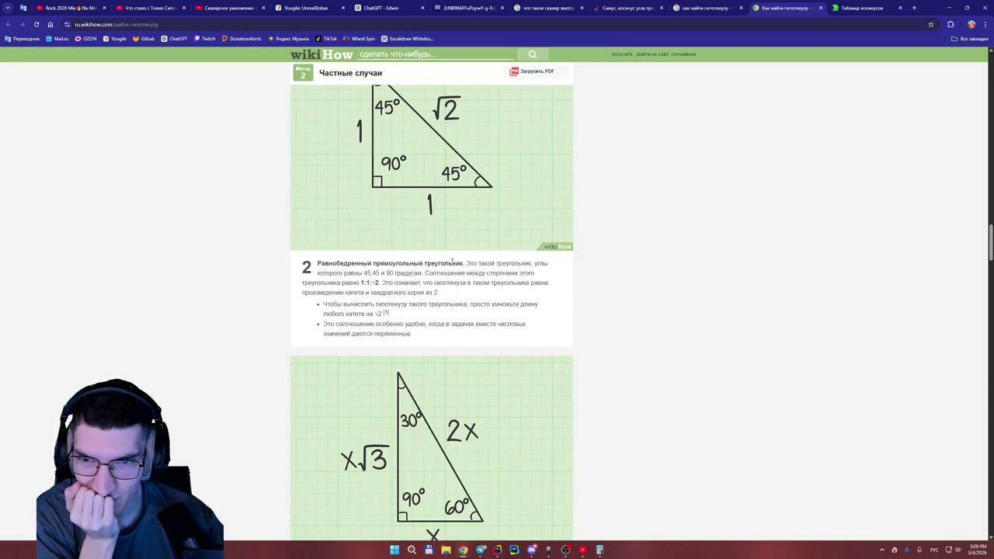
{"action": "scroll", "coordinate": [447, 270], "scroll_direction": "down", "scroll_amount": 5}
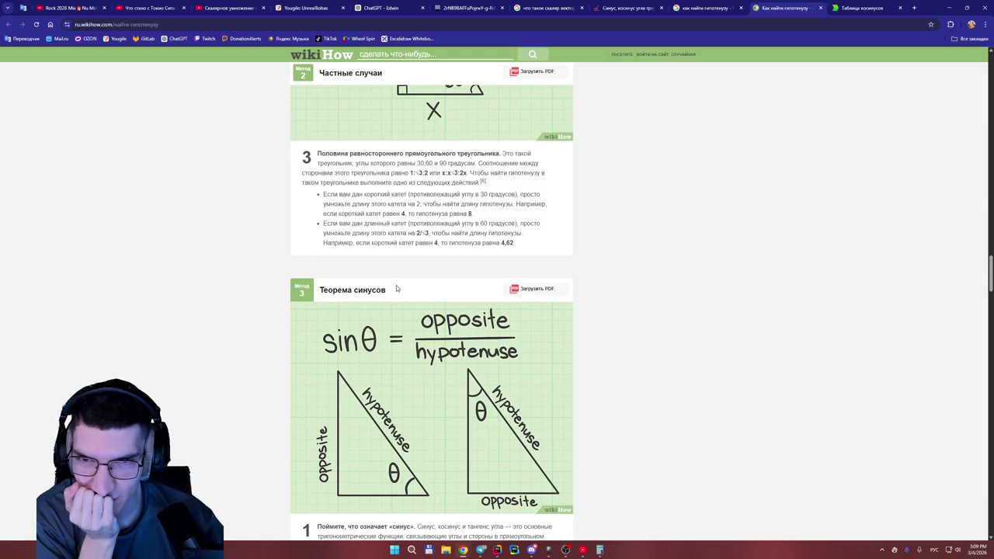
{"action": "scroll", "coordinate": [396, 288], "scroll_direction": "down", "scroll_amount": 3}
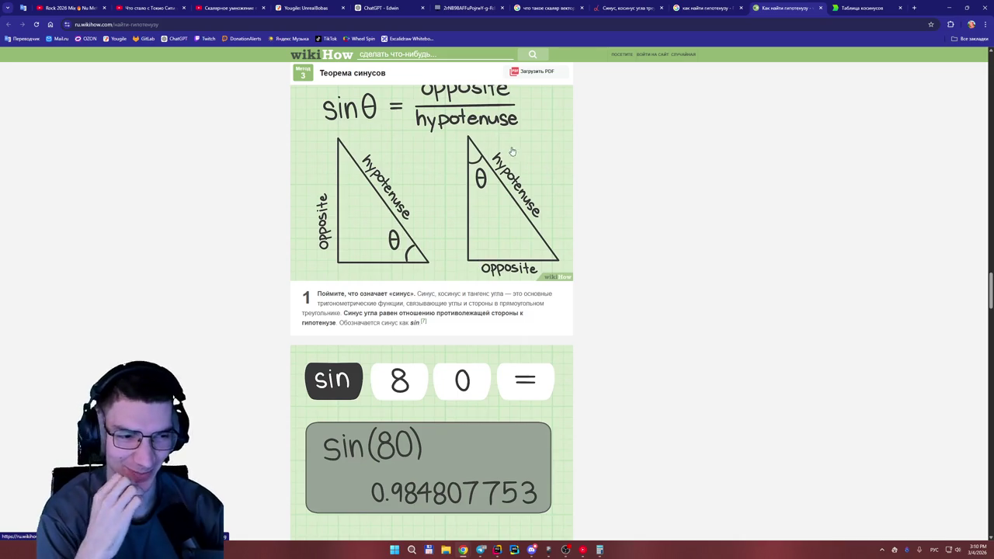
{"action": "left_click", "coordinate": [402, 8]}
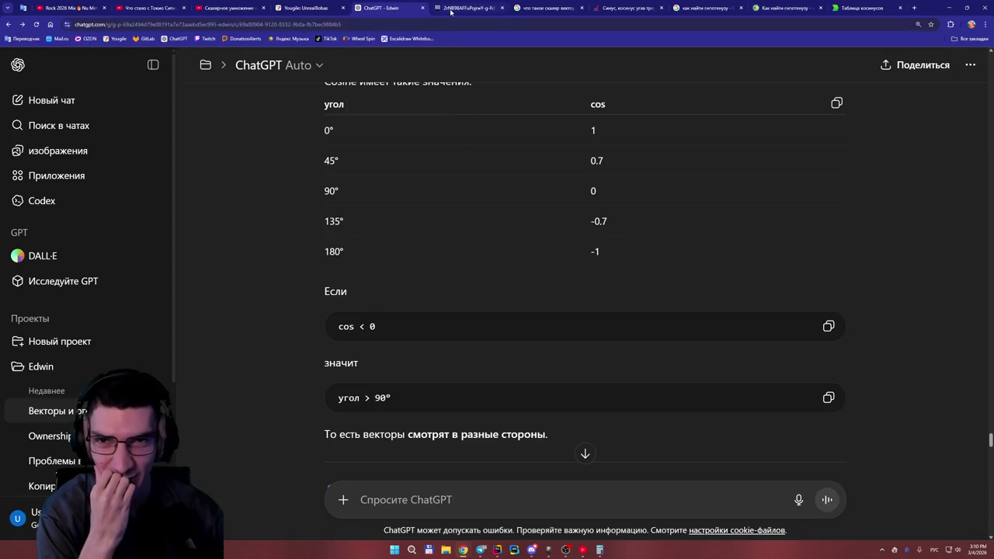
{"action": "left_click", "coordinate": [451, 12]}
{"action": "scroll", "coordinate": [652, 283], "scroll_direction": "down", "scroll_amount": 2}
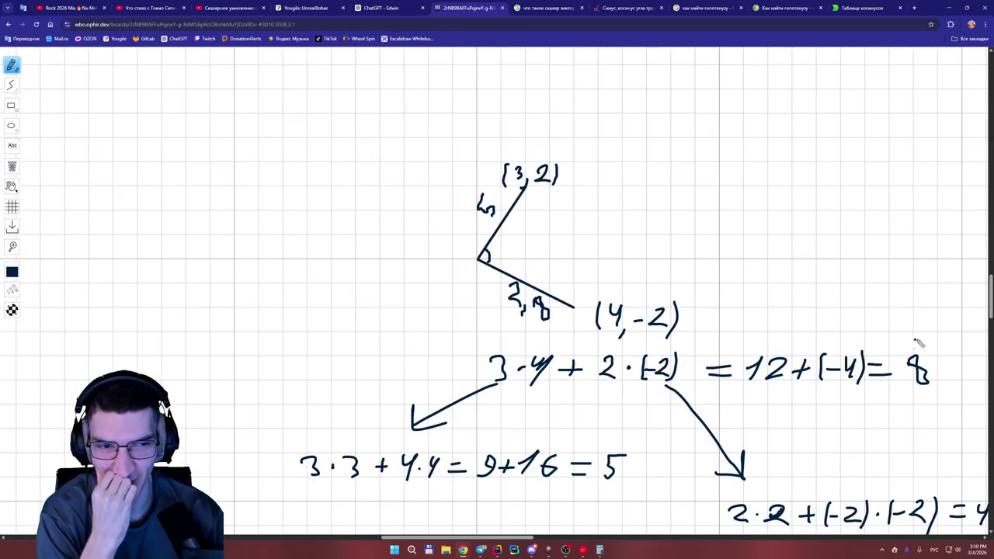
{"action": "left_click_drag", "start_coordinate": [991, 309], "coordinate": [990, 353]}
{"action": "left_click_drag", "start_coordinate": [525, 539], "coordinate": [559, 537]}
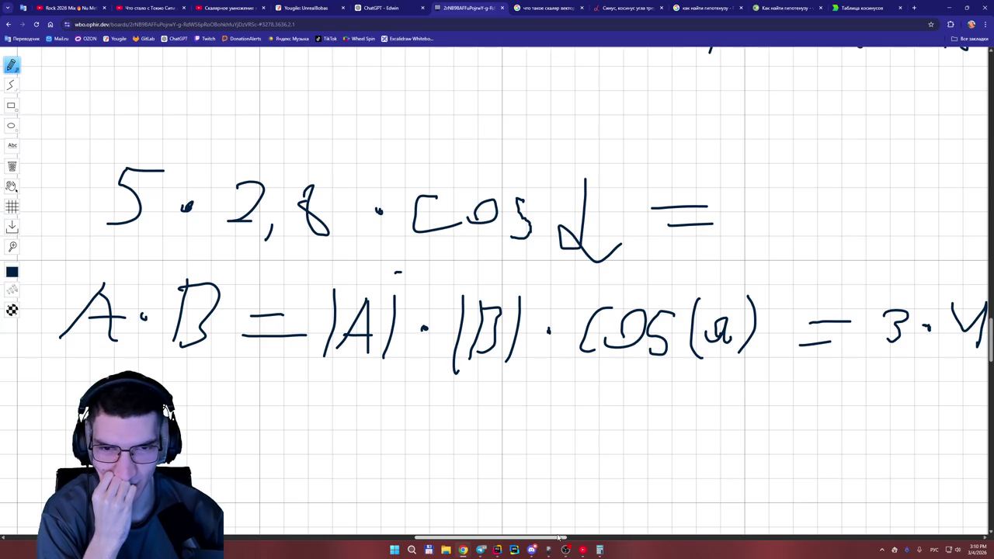
{"action": "left_click_drag", "start_coordinate": [558, 537], "coordinate": [558, 537]}
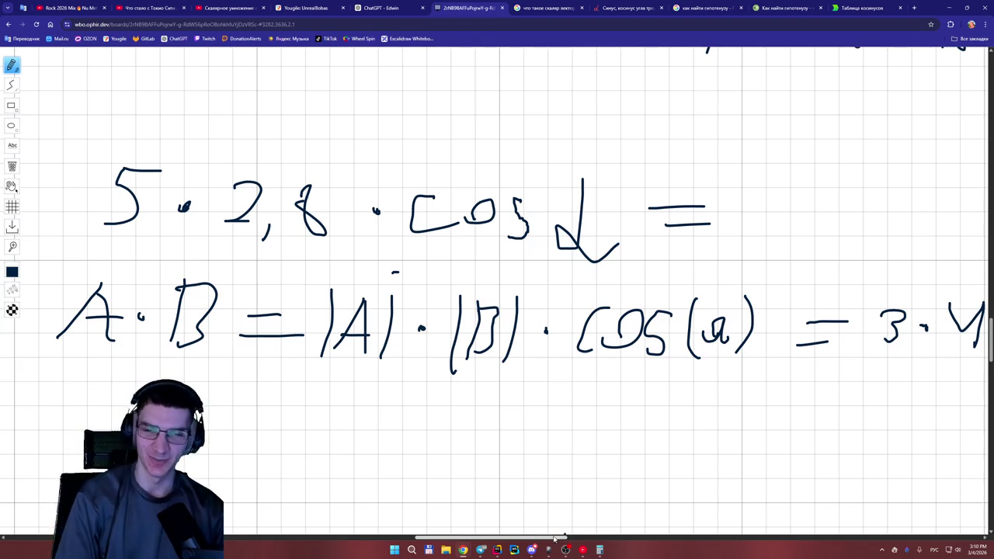
{"action": "left_click", "coordinate": [382, 7]}
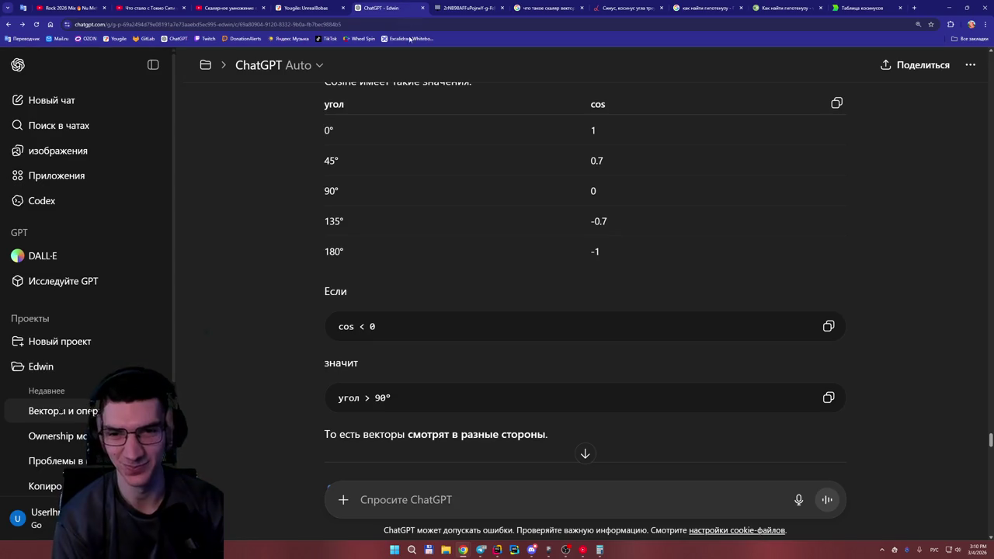
{"action": "scroll", "coordinate": [449, 325], "scroll_direction": "up", "scroll_amount": 5}
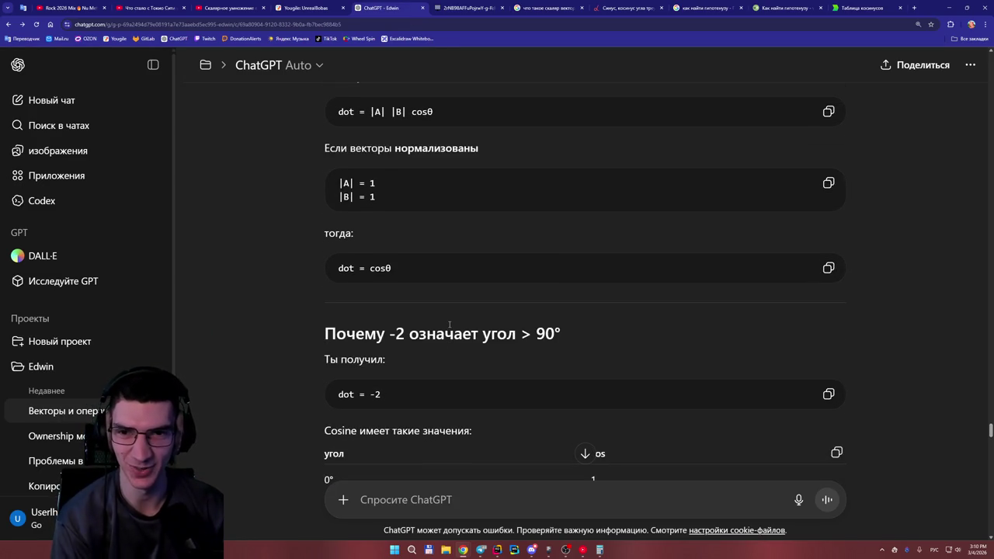
{"action": "scroll", "coordinate": [448, 325], "scroll_direction": "up", "scroll_amount": 1}
{"action": "scroll", "coordinate": [449, 324], "scroll_direction": "up", "scroll_amount": 2}
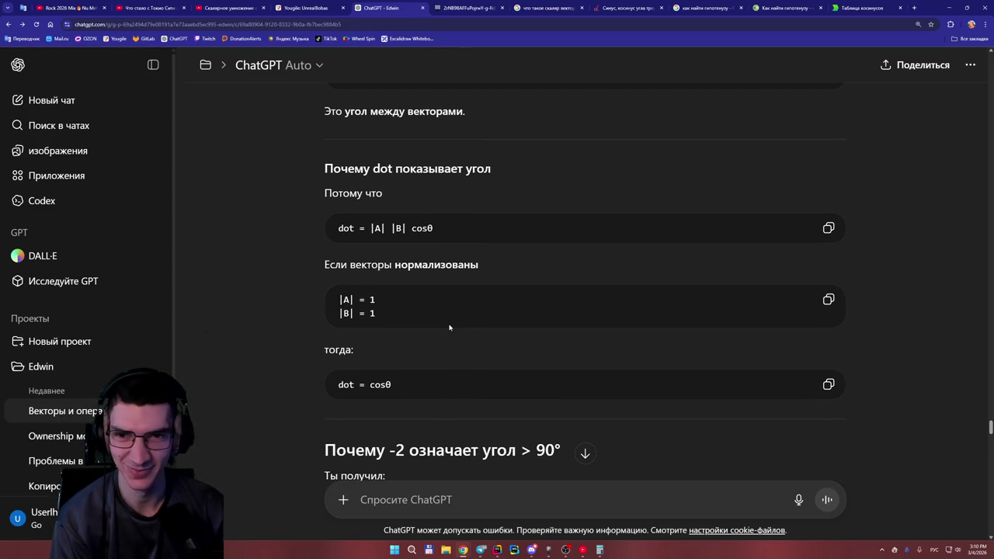
{"action": "scroll", "coordinate": [448, 324], "scroll_direction": "up", "scroll_amount": 2}
{"action": "left_click_drag", "start_coordinate": [433, 306], "coordinate": [344, 306]}
{"action": "left_click", "coordinate": [344, 306]}
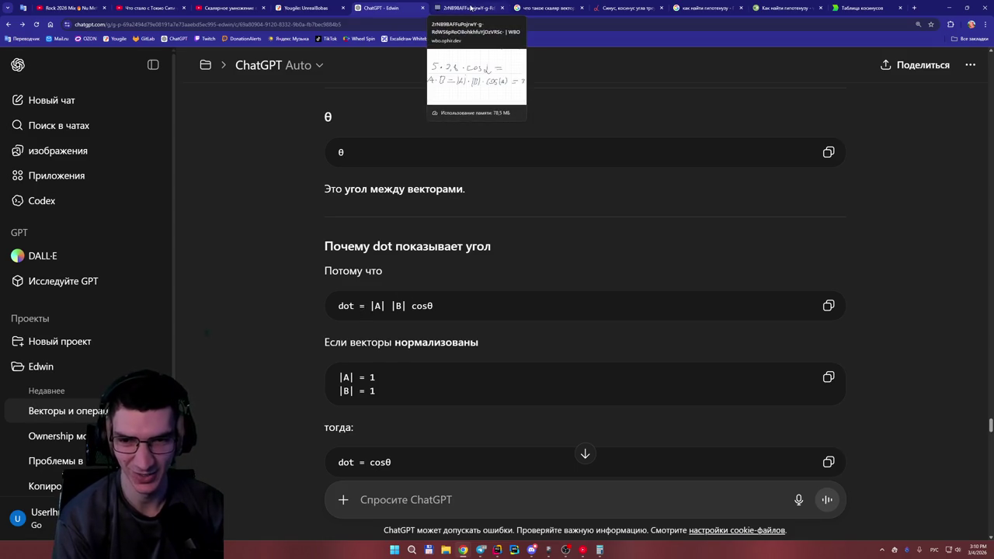
{"action": "left_click_drag", "start_coordinate": [370, 306], "coordinate": [386, 306]}
{"action": "left_click", "coordinate": [391, 313]}
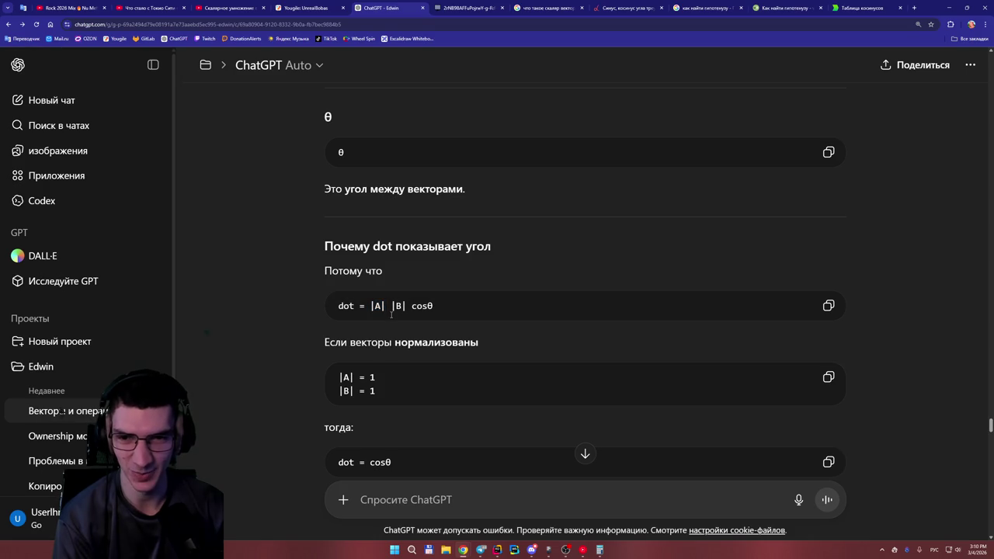
{"action": "left_click_drag", "start_coordinate": [386, 310], "coordinate": [370, 314]}
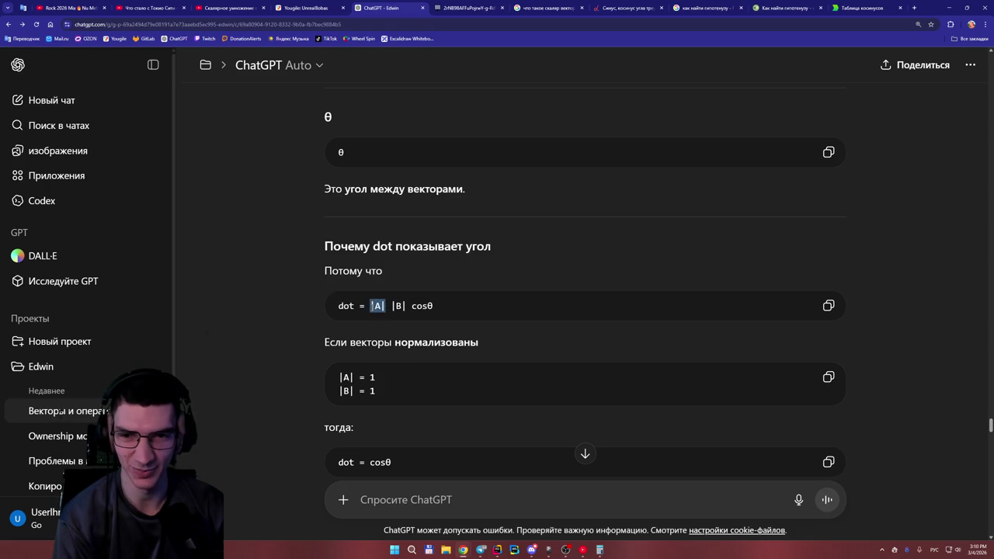
{"action": "left_click", "coordinate": [376, 313]}
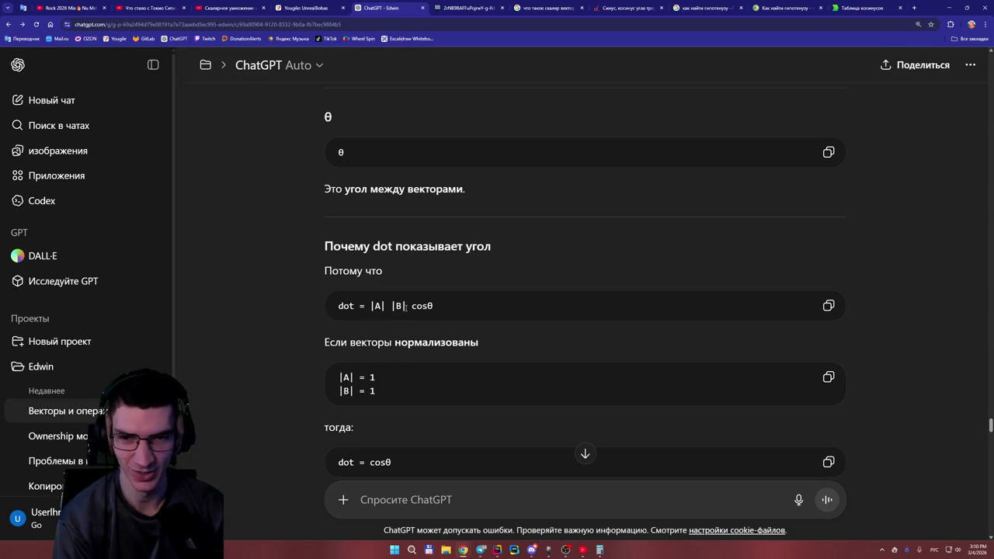
{"action": "left_click_drag", "start_coordinate": [411, 309], "coordinate": [437, 309]}
{"action": "left_click", "coordinate": [438, 310]}
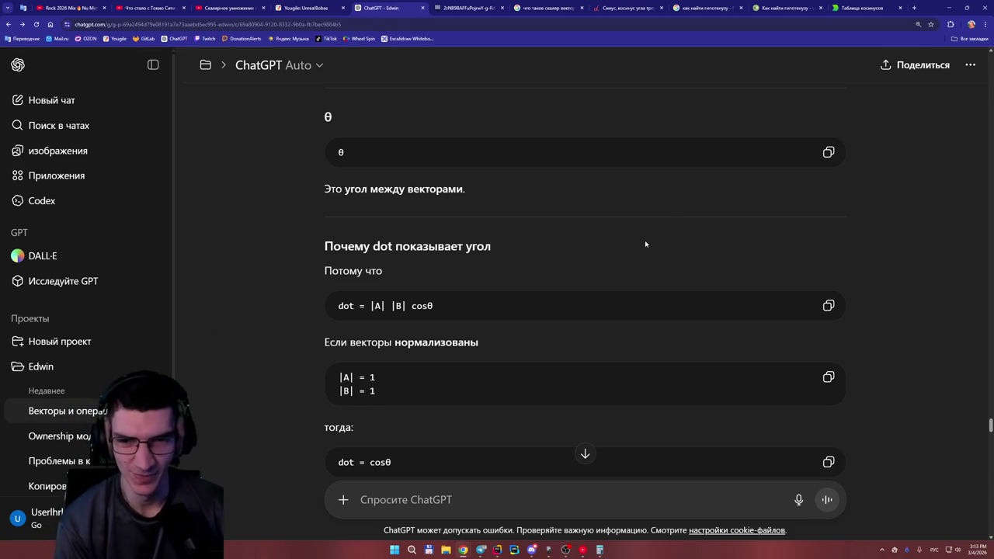
{"action": "scroll", "coordinate": [644, 240], "scroll_direction": "down", "scroll_amount": 1}
{"action": "scroll", "coordinate": [642, 261], "scroll_direction": "down", "scroll_amount": 3}
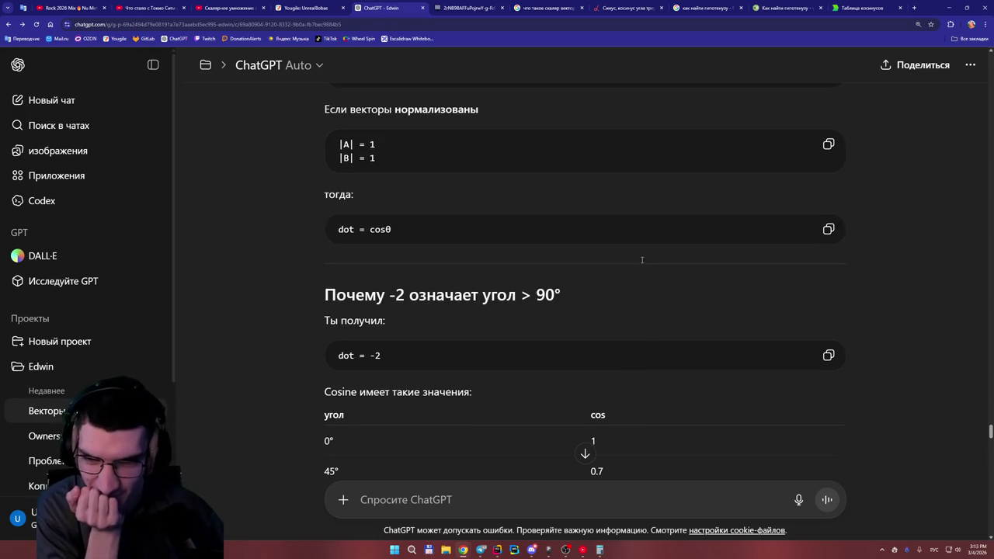
{"action": "scroll", "coordinate": [634, 264], "scroll_direction": "down", "scroll_amount": 2}
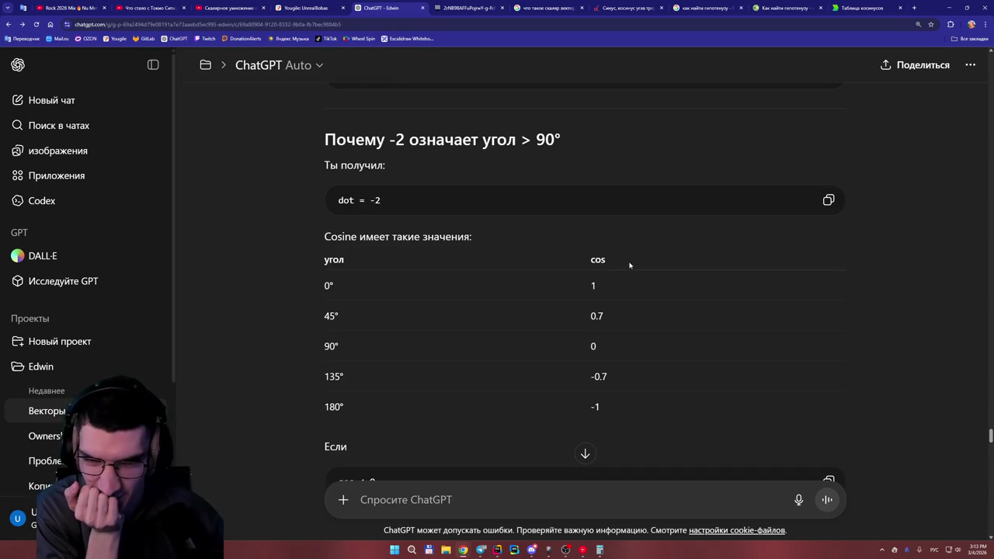
{"action": "scroll", "coordinate": [629, 265], "scroll_direction": "down", "scroll_amount": 3}
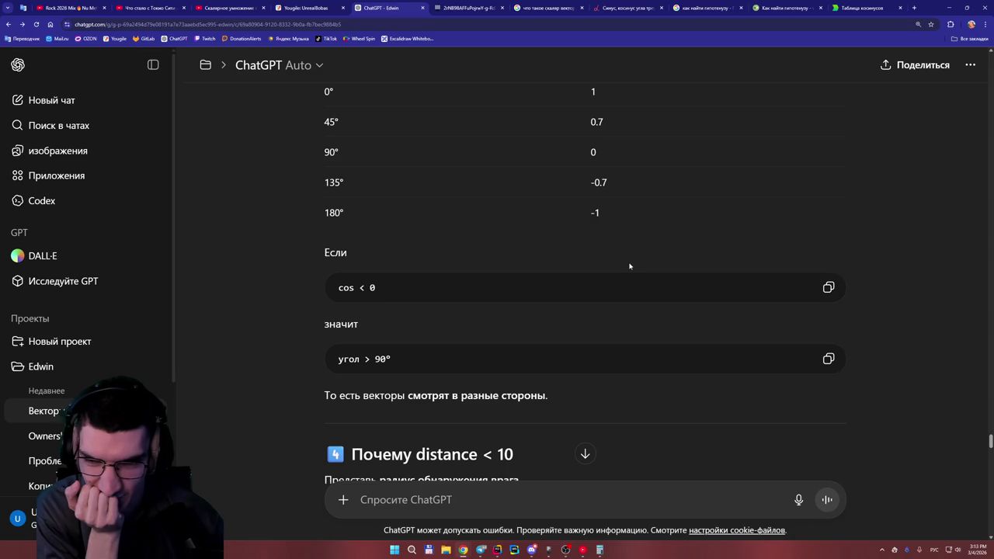
{"action": "scroll", "coordinate": [628, 265], "scroll_direction": "up", "scroll_amount": 1}
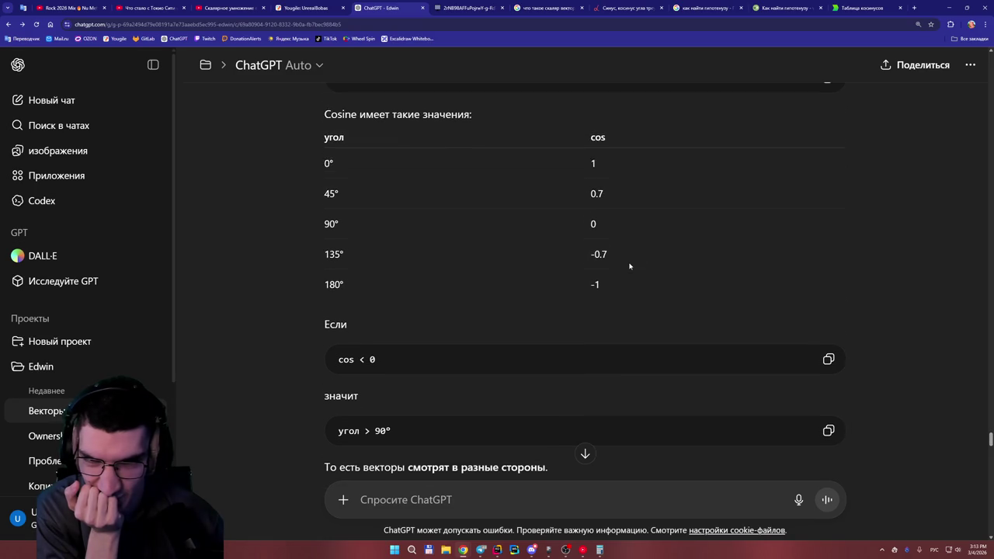
{"action": "scroll", "coordinate": [629, 266], "scroll_direction": "down", "scroll_amount": 2}
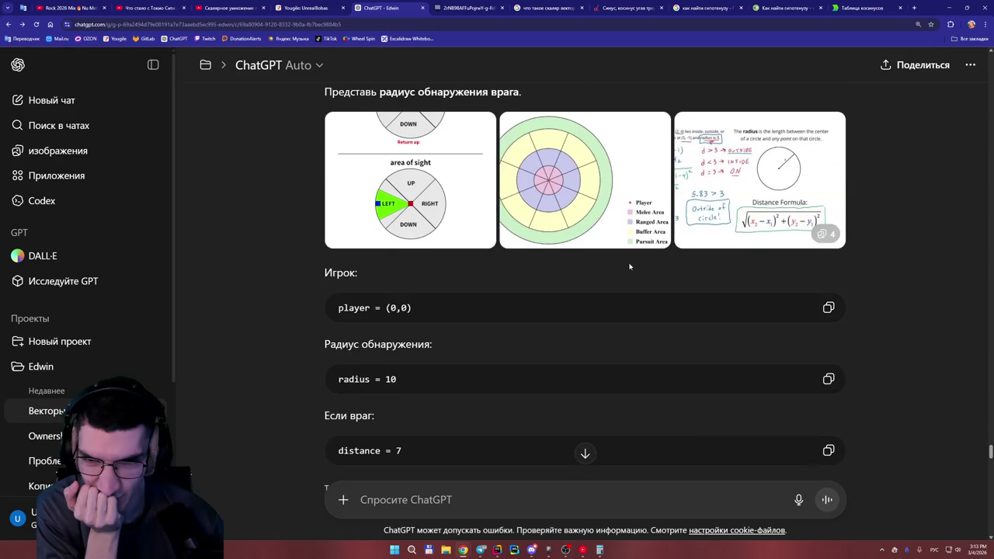
{"action": "scroll", "coordinate": [629, 266], "scroll_direction": "down", "scroll_amount": 4}
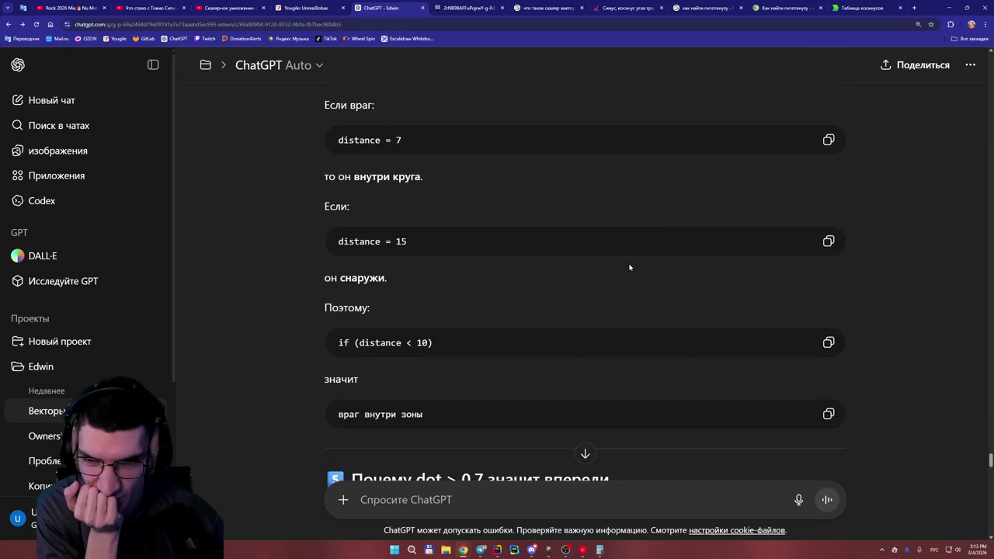
{"action": "scroll", "coordinate": [629, 266], "scroll_direction": "down", "scroll_amount": 3}
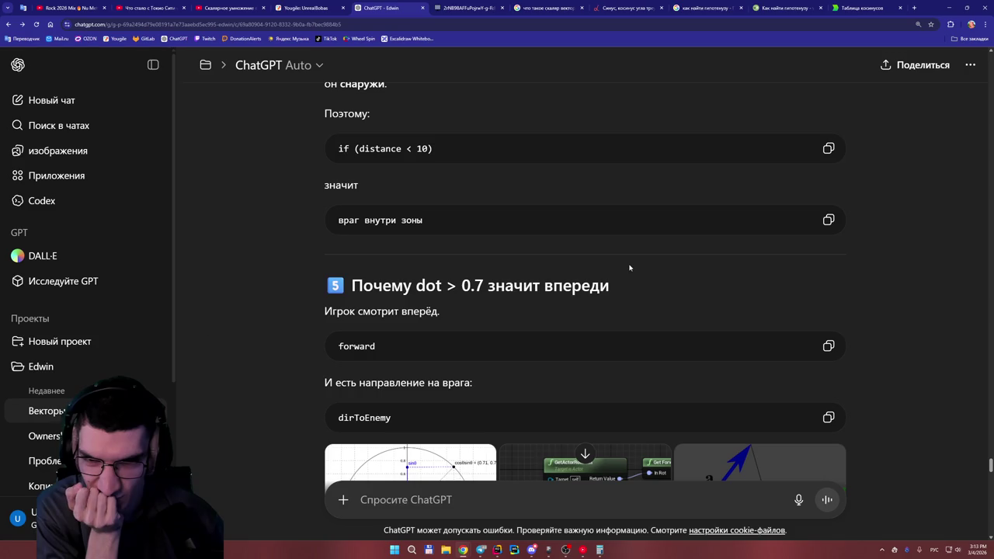
{"action": "scroll", "coordinate": [628, 266], "scroll_direction": "down", "scroll_amount": 3}
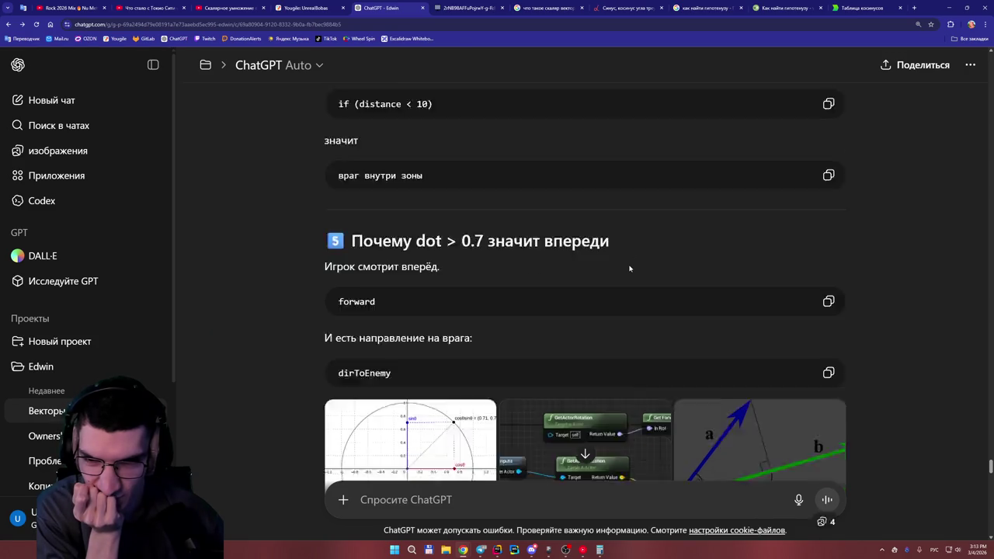
{"action": "scroll", "coordinate": [632, 272], "scroll_direction": "down", "scroll_amount": 3}
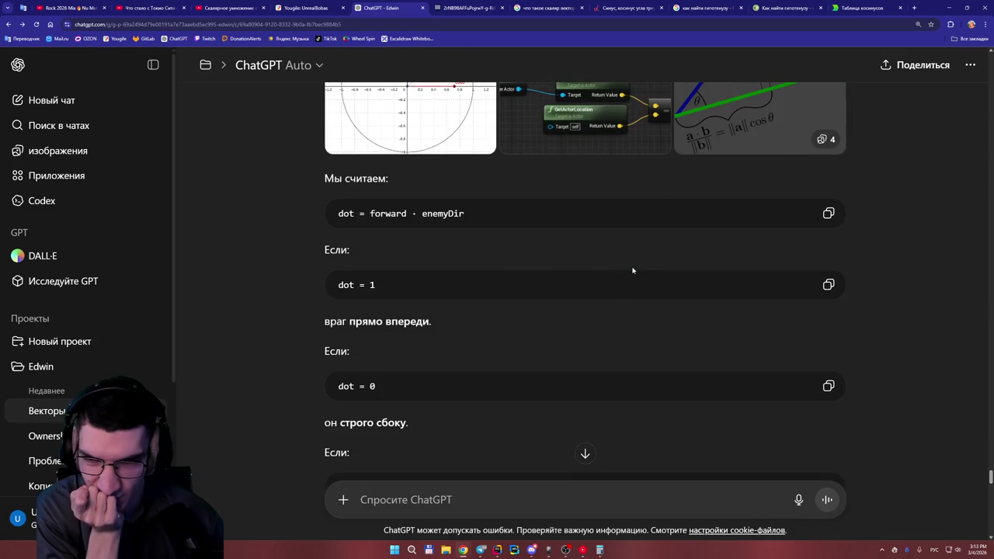
{"action": "scroll", "coordinate": [633, 270], "scroll_direction": "down", "scroll_amount": 2}
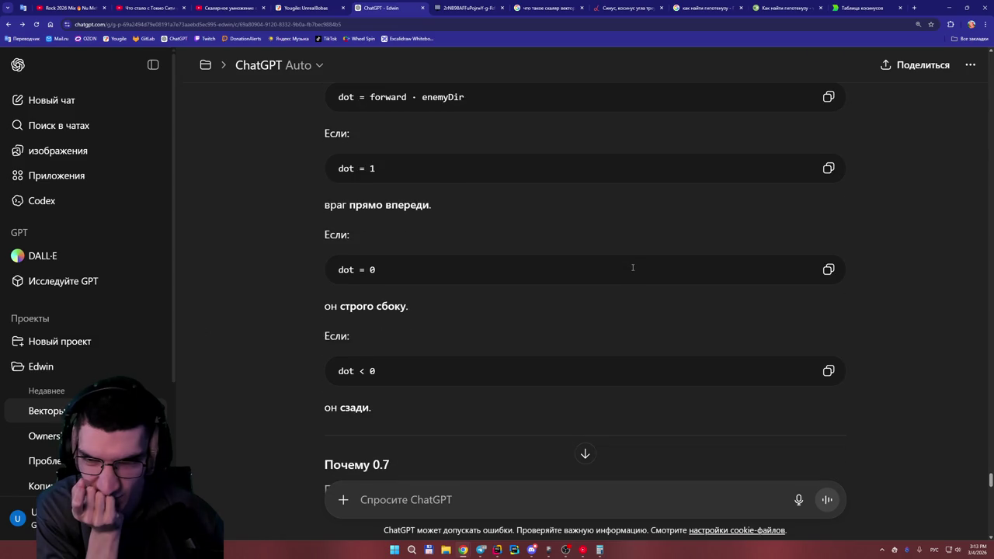
{"action": "scroll", "coordinate": [633, 270], "scroll_direction": "down", "scroll_amount": 3}
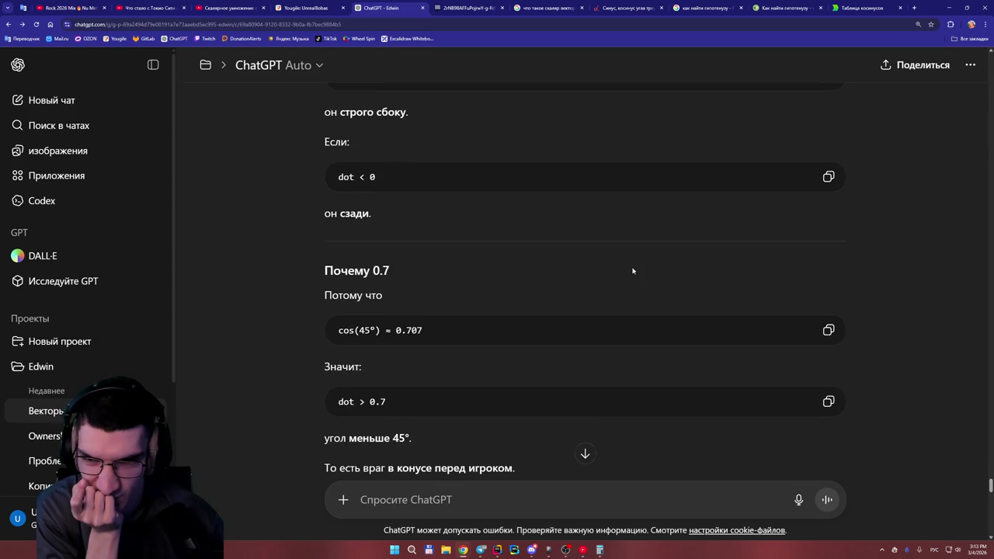
{"action": "scroll", "coordinate": [632, 270], "scroll_direction": "down", "scroll_amount": 2}
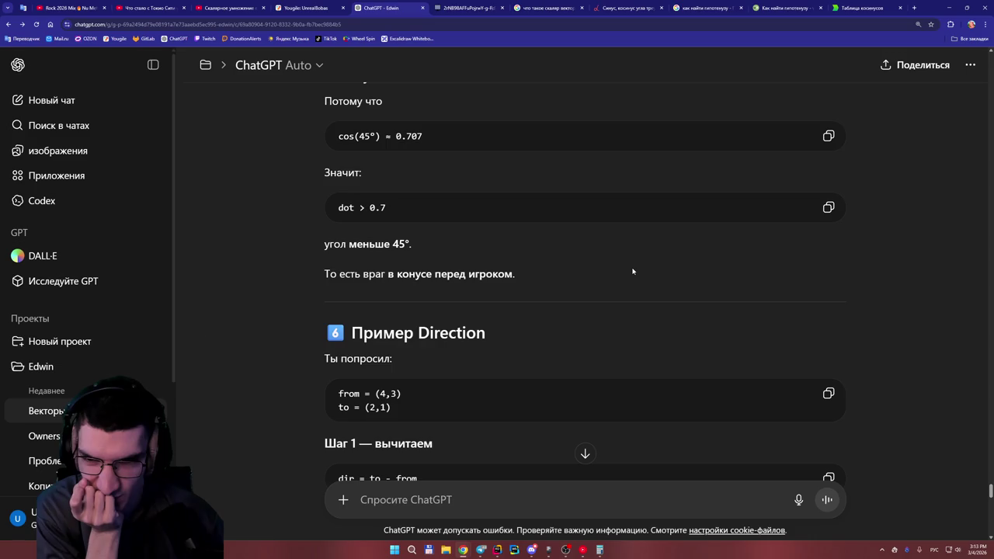
{"action": "scroll", "coordinate": [633, 271], "scroll_direction": "down", "scroll_amount": 3}
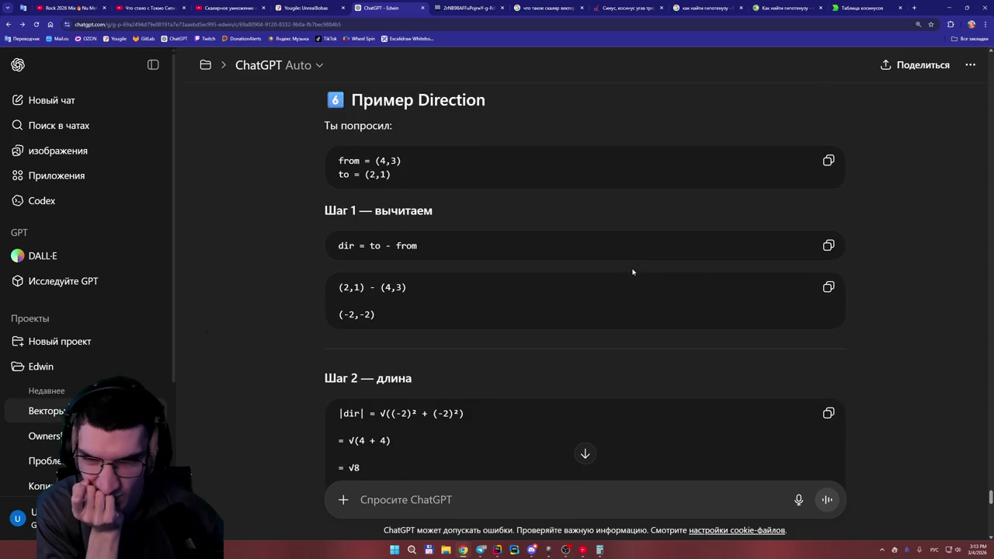
{"action": "scroll", "coordinate": [632, 271], "scroll_direction": "up", "scroll_amount": 4}
{"action": "scroll", "coordinate": [632, 267], "scroll_direction": "down", "scroll_amount": 6}
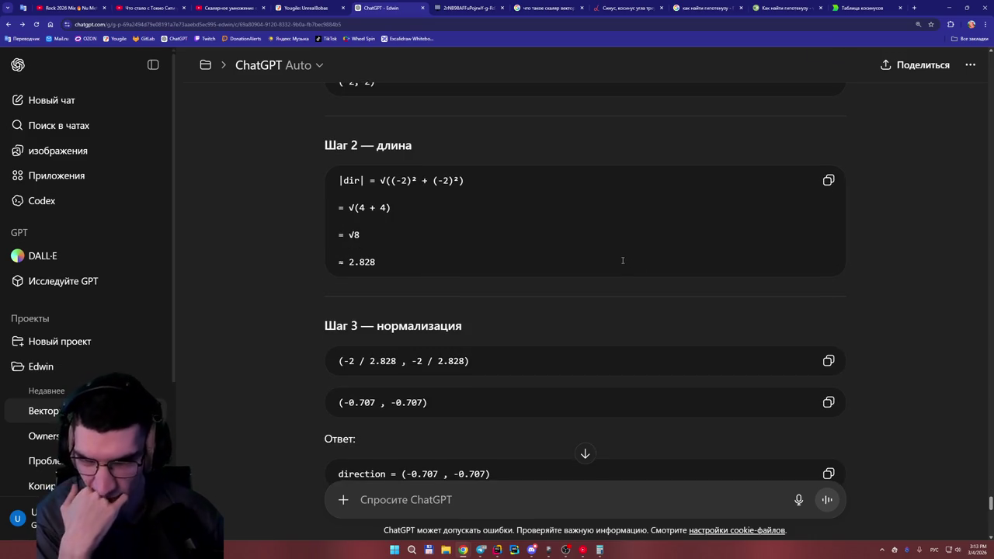
{"action": "scroll", "coordinate": [621, 262], "scroll_direction": "up", "scroll_amount": 4}
{"action": "scroll", "coordinate": [620, 264], "scroll_direction": "down", "scroll_amount": 3}
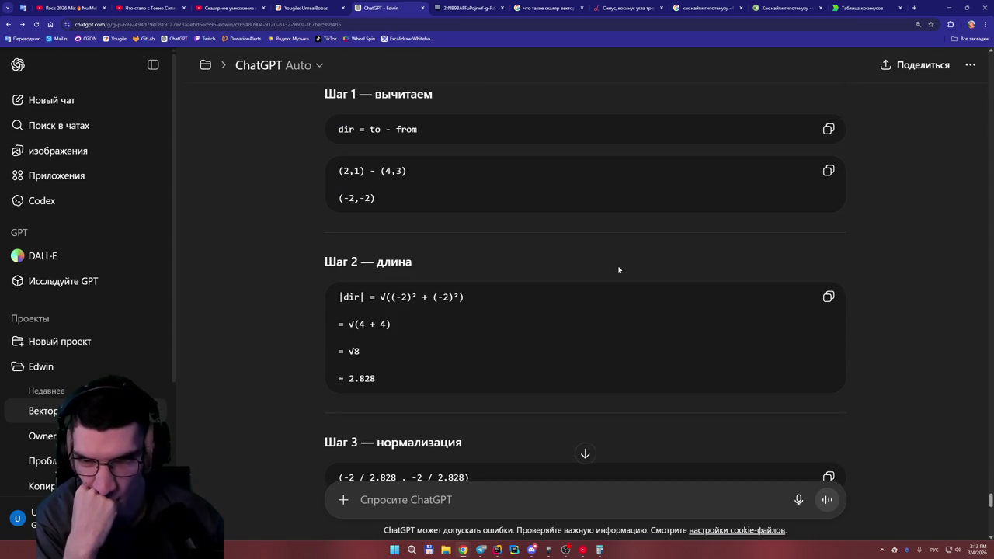
{"action": "scroll", "coordinate": [619, 270], "scroll_direction": "up", "scroll_amount": 2}
{"action": "scroll", "coordinate": [619, 270], "scroll_direction": "up", "scroll_amount": 8}
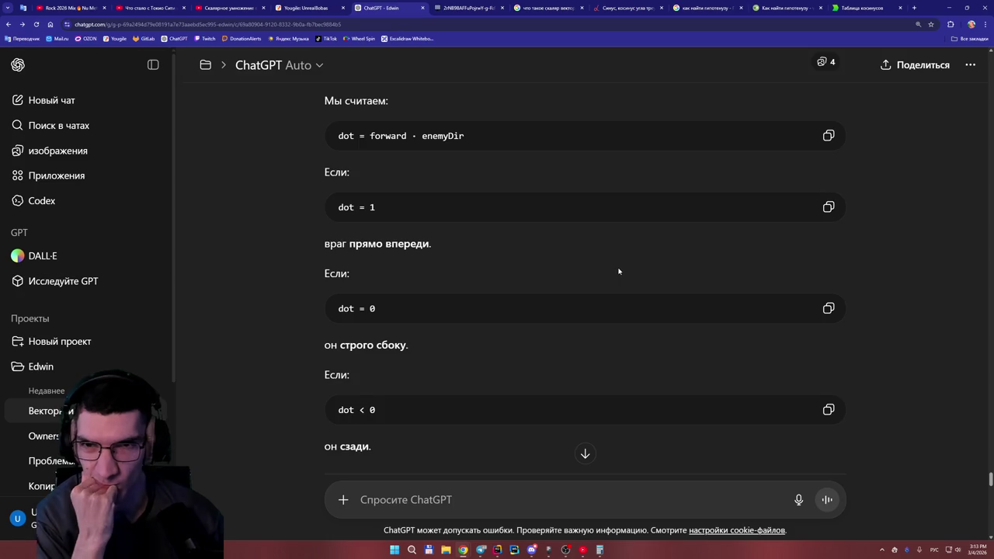
{"action": "scroll", "coordinate": [619, 271], "scroll_direction": "up", "scroll_amount": 2}
{"action": "scroll", "coordinate": [618, 273], "scroll_direction": "down", "scroll_amount": 4}
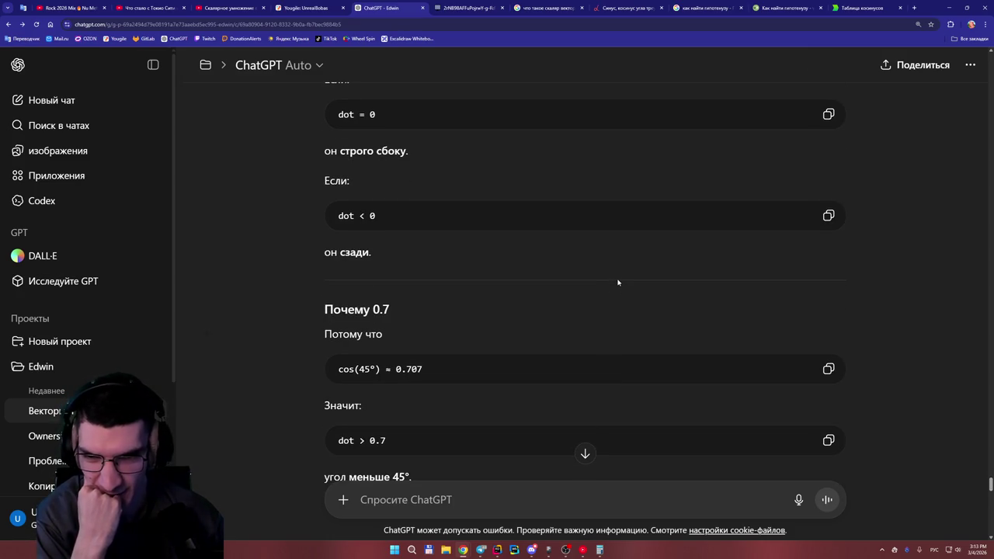
{"action": "scroll", "coordinate": [618, 282], "scroll_direction": "down", "scroll_amount": 1}
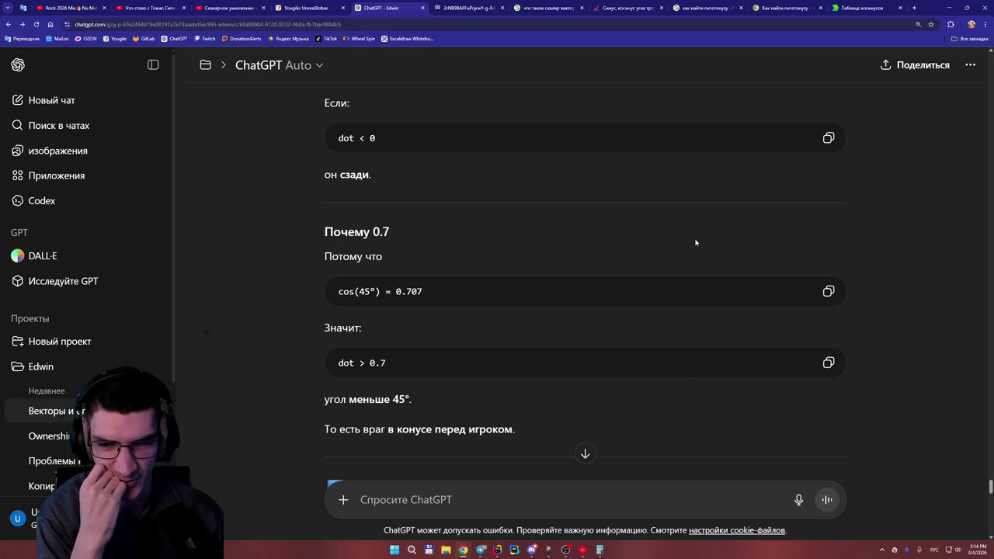
{"action": "scroll", "coordinate": [695, 243], "scroll_direction": "down", "scroll_amount": 1}
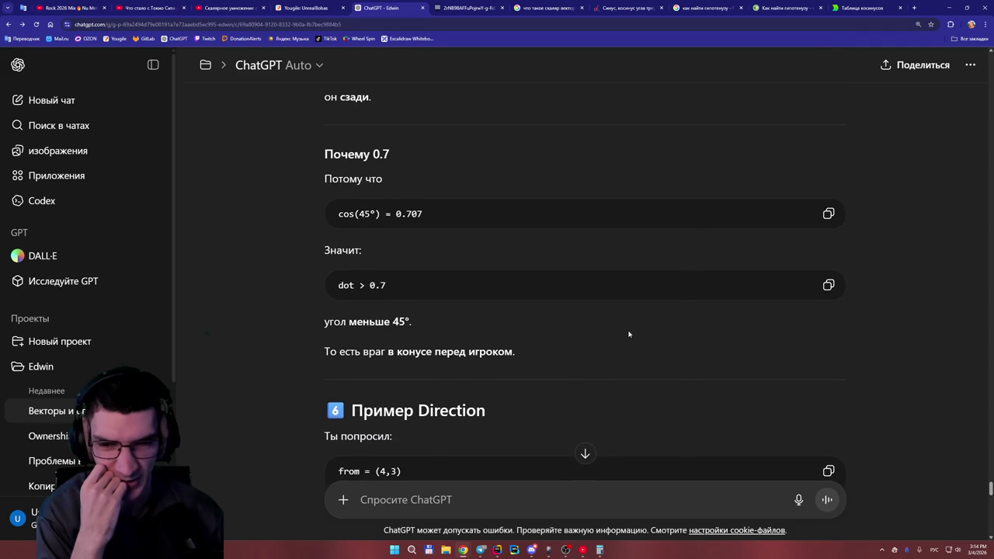
{"action": "scroll", "coordinate": [618, 339], "scroll_direction": "down", "scroll_amount": 1}
{"action": "scroll", "coordinate": [616, 336], "scroll_direction": "up", "scroll_amount": 1}
{"action": "scroll", "coordinate": [617, 335], "scroll_direction": "down", "scroll_amount": 1}
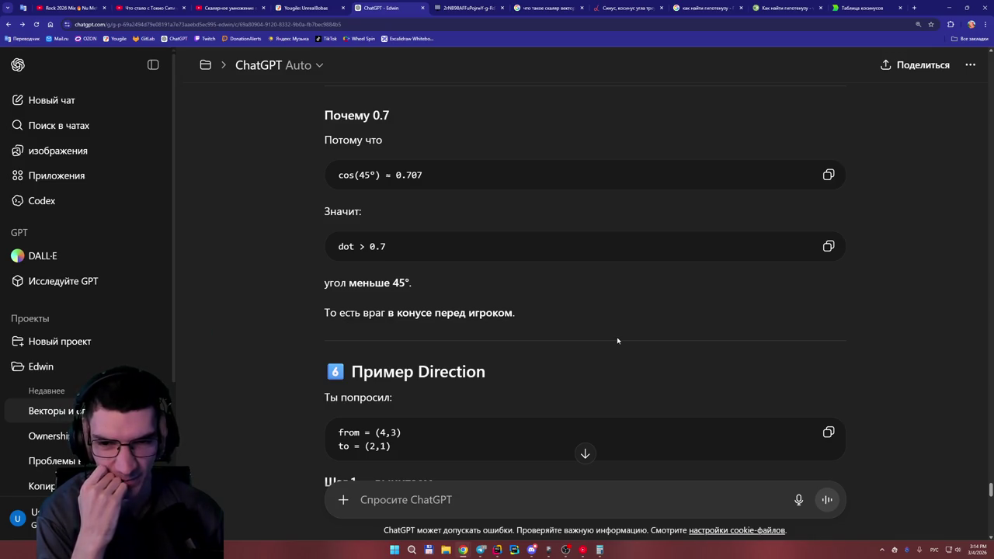
{"action": "scroll", "coordinate": [618, 340], "scroll_direction": "up", "scroll_amount": 1}
{"action": "scroll", "coordinate": [618, 342], "scroll_direction": "down", "scroll_amount": 1}
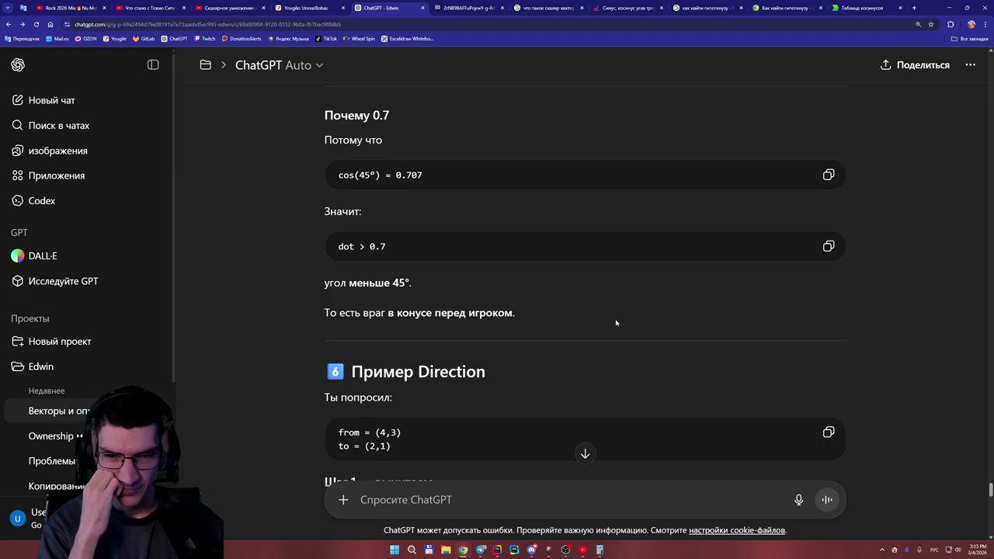
{"action": "scroll", "coordinate": [615, 322], "scroll_direction": "down", "scroll_amount": 1}
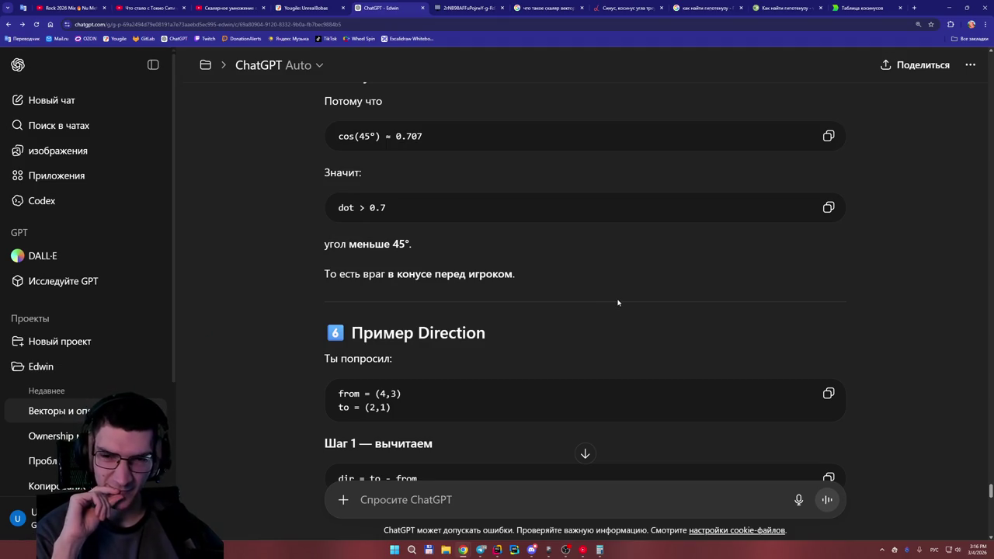
{"action": "scroll", "coordinate": [618, 302], "scroll_direction": "up", "scroll_amount": 3}
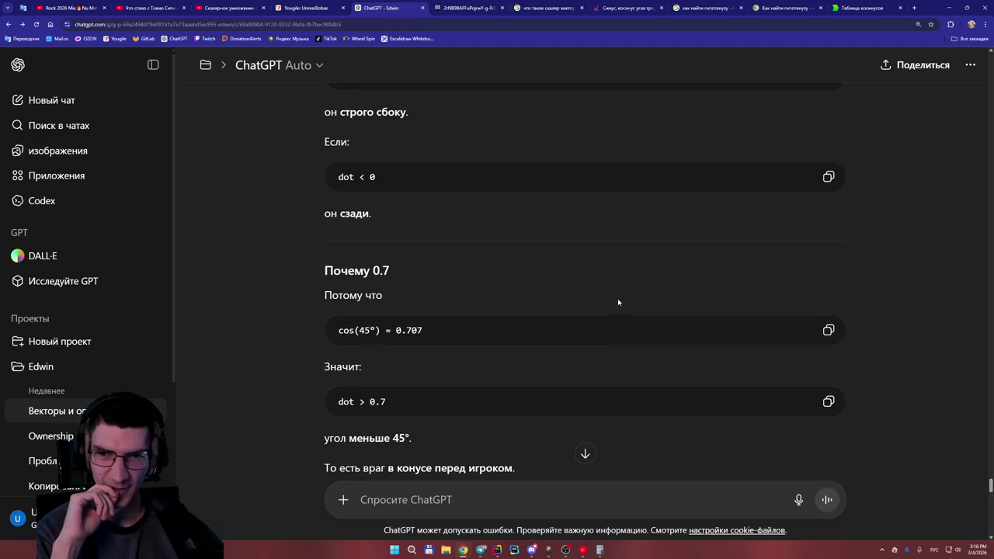
{"action": "scroll", "coordinate": [610, 302], "scroll_direction": "up", "scroll_amount": 3}
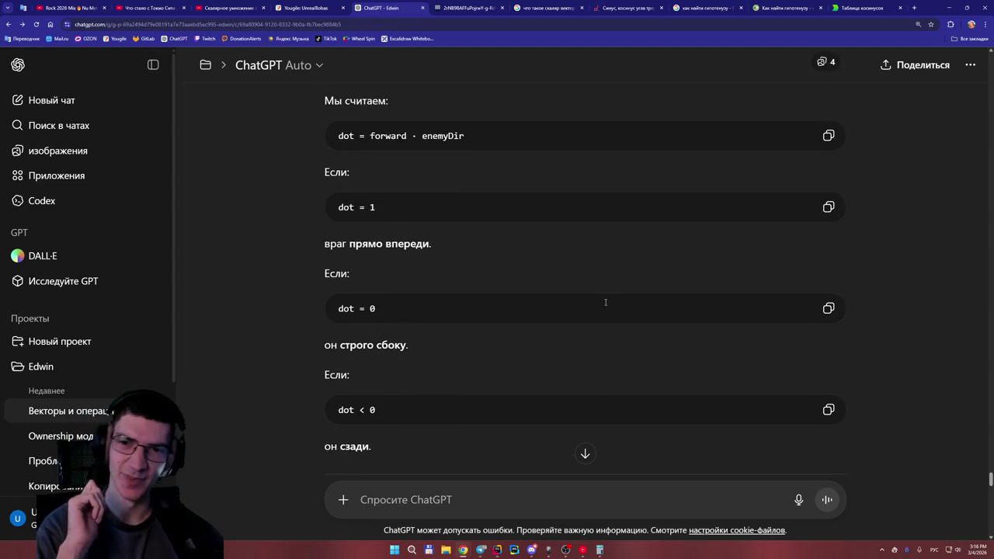
{"action": "scroll", "coordinate": [458, 388], "scroll_direction": "up", "scroll_amount": 3}
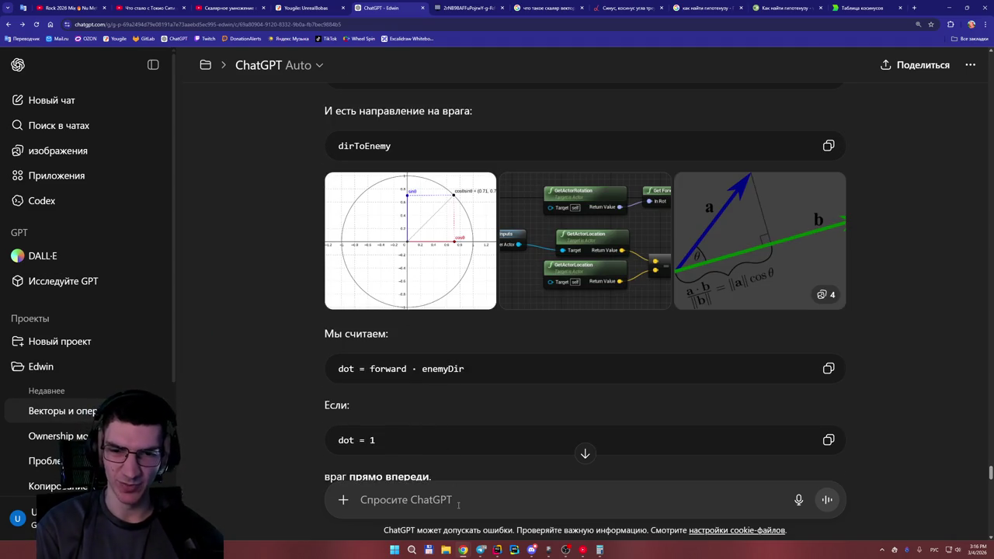
Draft 'Объясни мне с Dot Product. Я не понял. Вот у меня есть вектора ()' in ChatGPT.
{"action": "type", "text": "Объясни мне с"}
{"action": "key", "text": "alt+shift"}
{"action": "type", "text": "Dot Pro"}
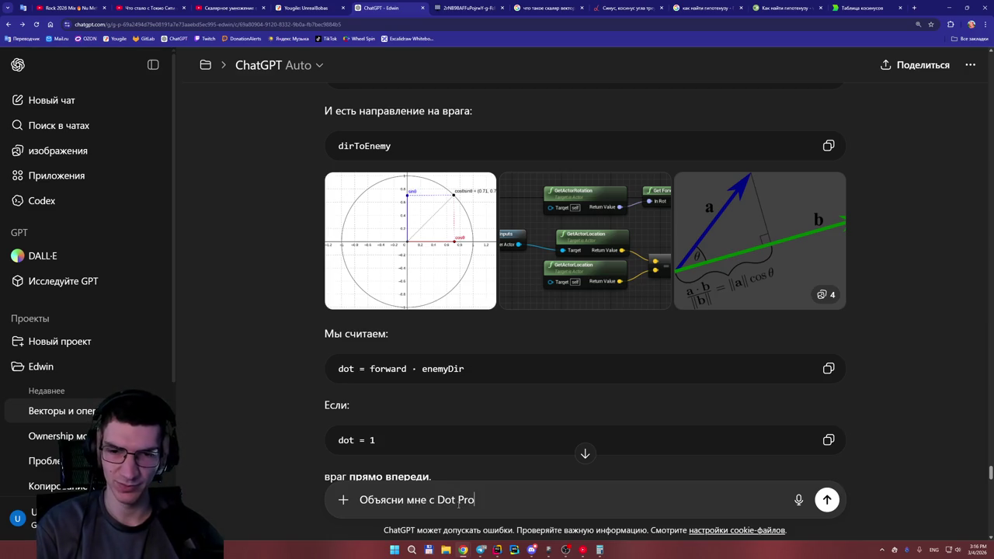
{"action": "type", "text": "duct."}
{"action": "key", "text": "alt+shift"}
{"action": "type", "text": "Я не понял. В"}
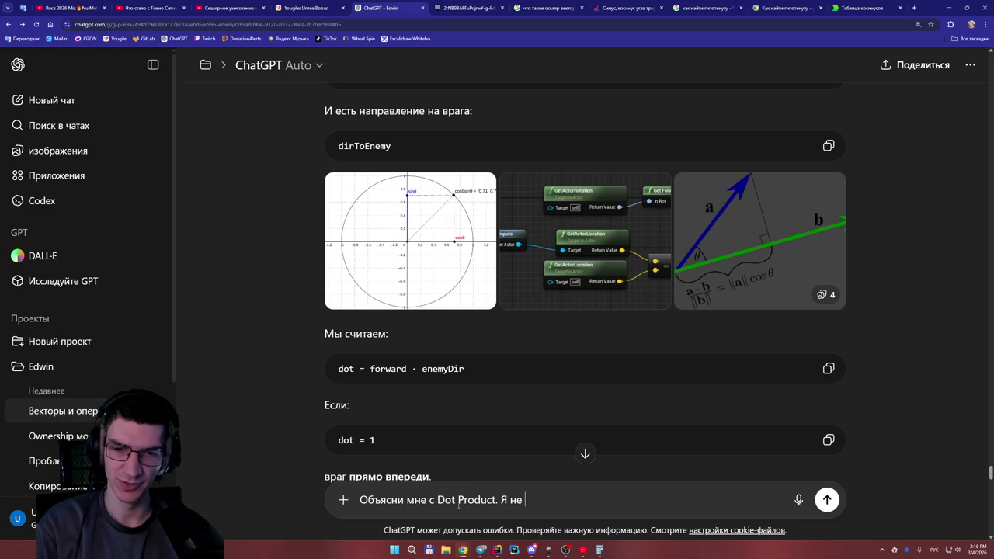
{"action": "type", "text": "от у"}
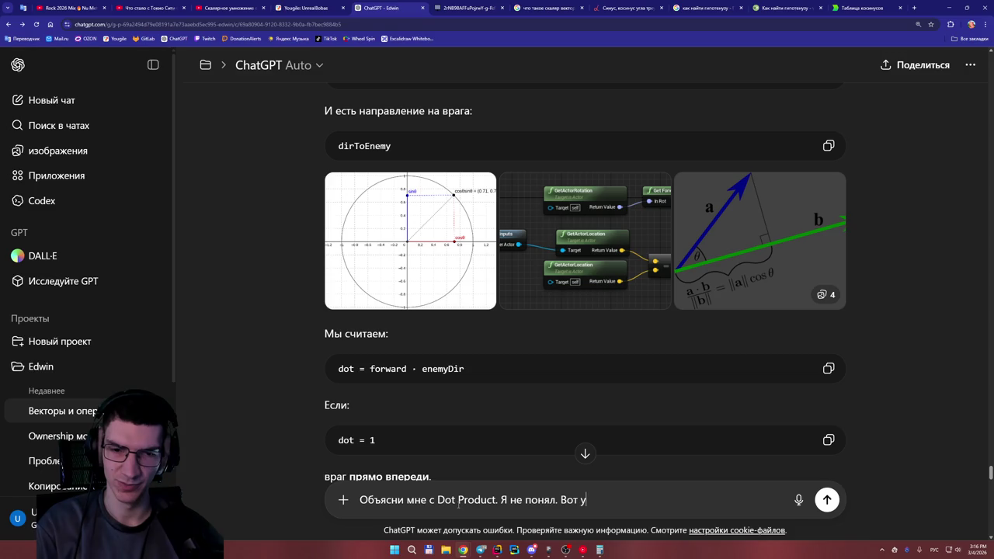
{"action": "type", "text": " меня есть вектора ()"}
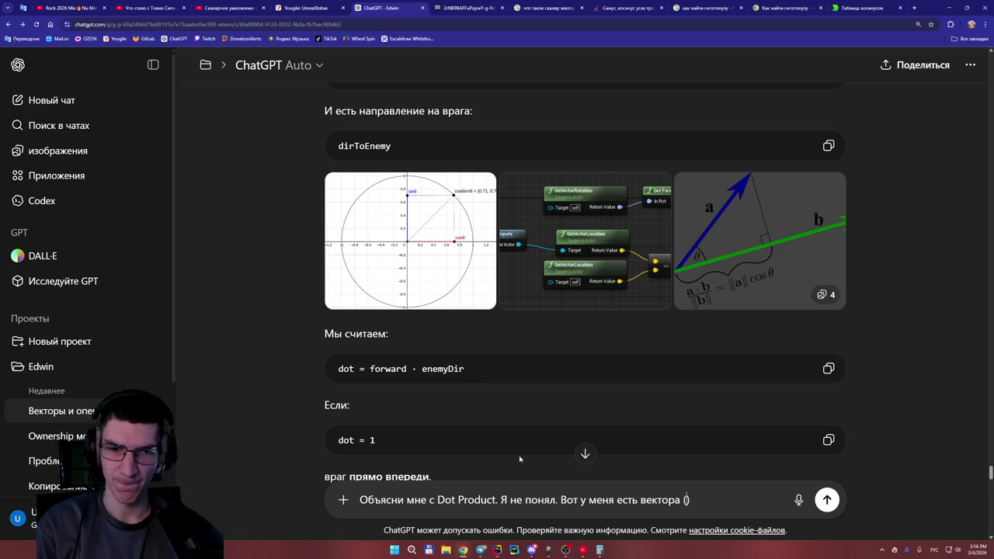
{"action": "left_click", "coordinate": [470, 8]}
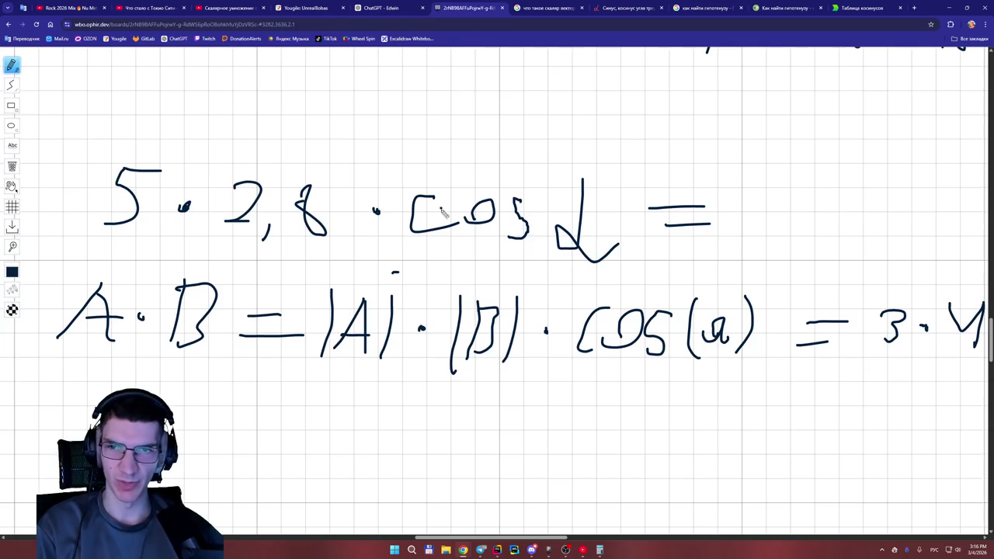
{"action": "scroll", "coordinate": [453, 285], "scroll_direction": "down", "scroll_amount": 3}
{"action": "scroll", "coordinate": [451, 284], "scroll_direction": "up", "scroll_amount": 4}
{"action": "scroll", "coordinate": [435, 282], "scroll_direction": "down", "scroll_amount": 4}
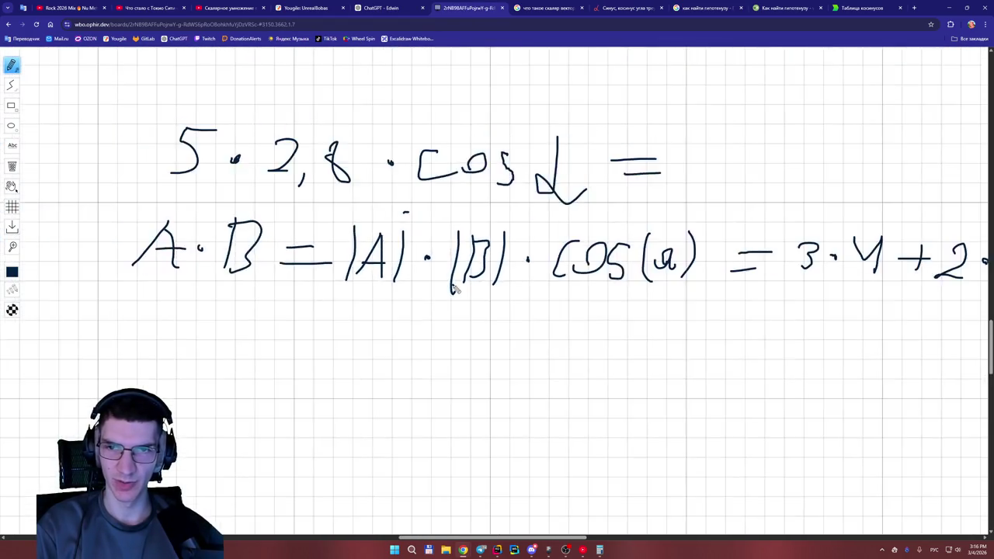
{"action": "scroll", "coordinate": [434, 282], "scroll_direction": "down", "scroll_amount": 5}
{"action": "scroll", "coordinate": [636, 313], "scroll_direction": "up", "scroll_amount": 2}
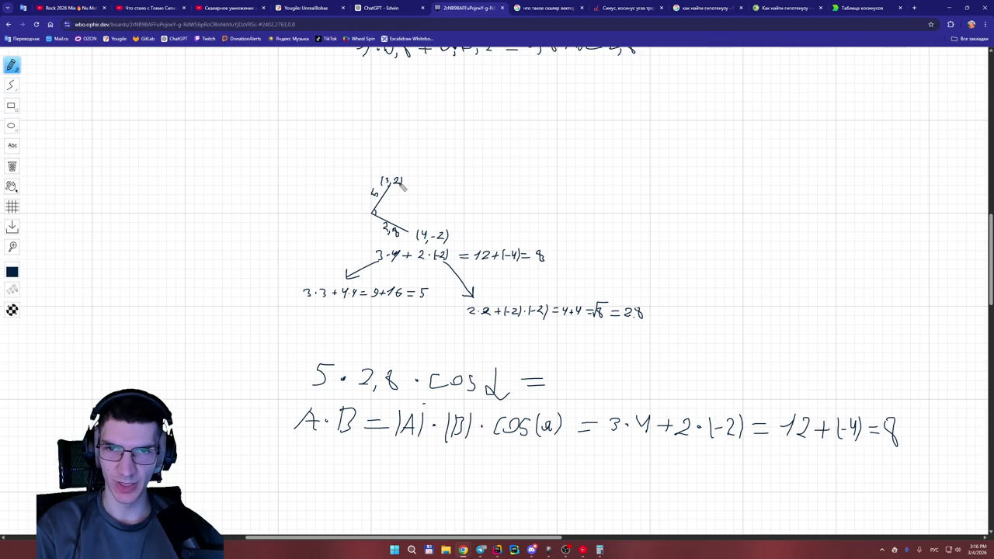
{"action": "left_click", "coordinate": [400, 8]}
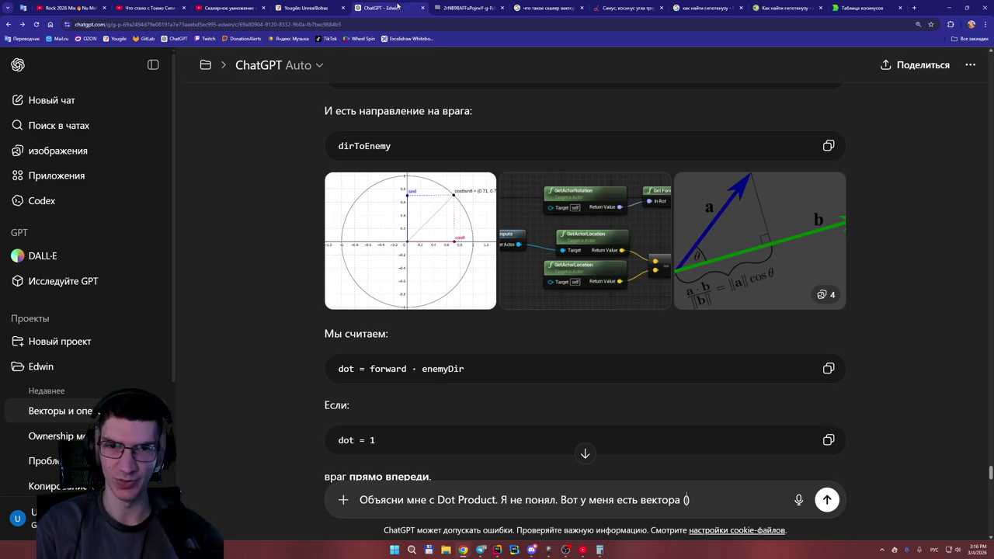
Complete the question with vectors (3,2) and (4,-2), asking for a detailed no-cosines explanation, and send it.
{"action": "key", "text": "Left"}
{"action": "type", "text": "3,2"}
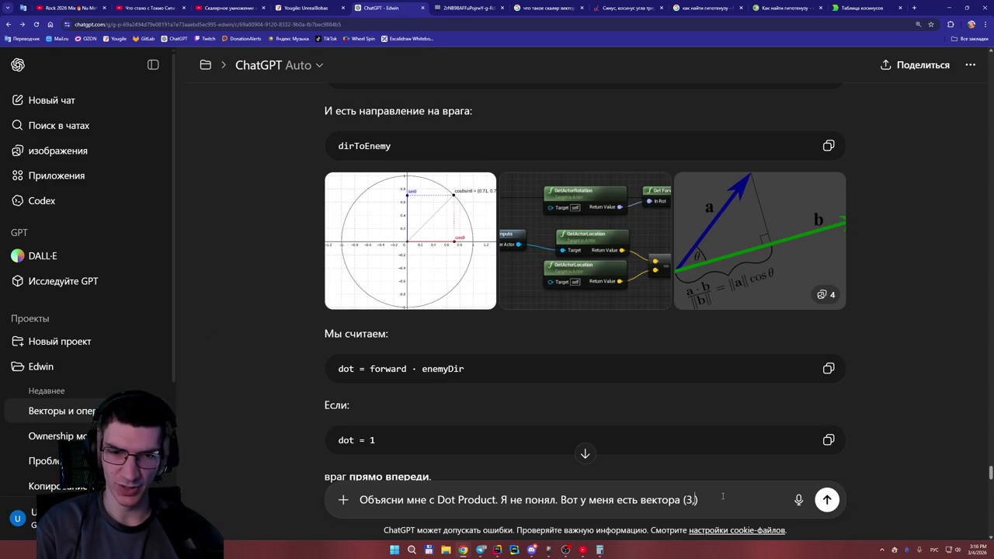
{"action": "key", "text": "Right"}
{"action": "type", "text": "и другой вектр"}
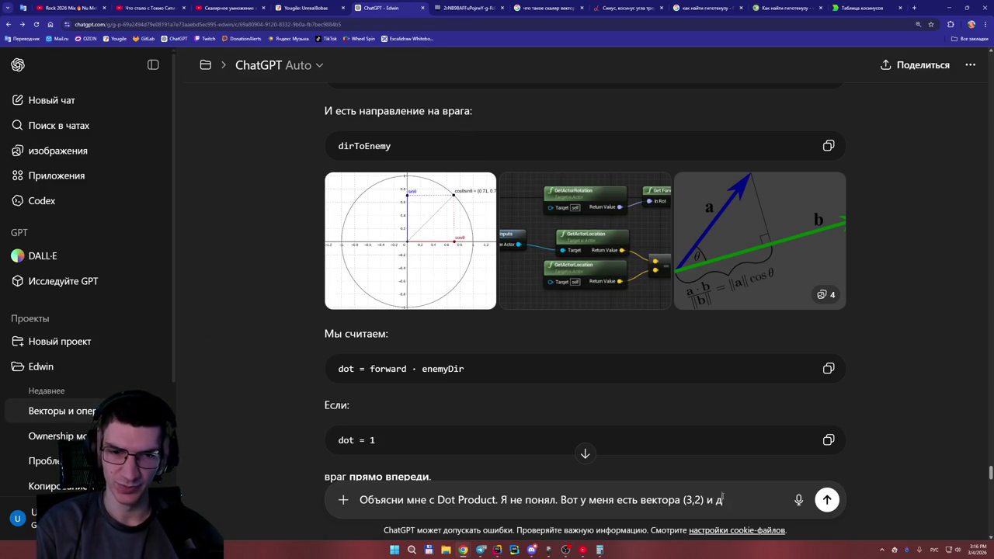
{"action": "key", "text": "BackSpace"}
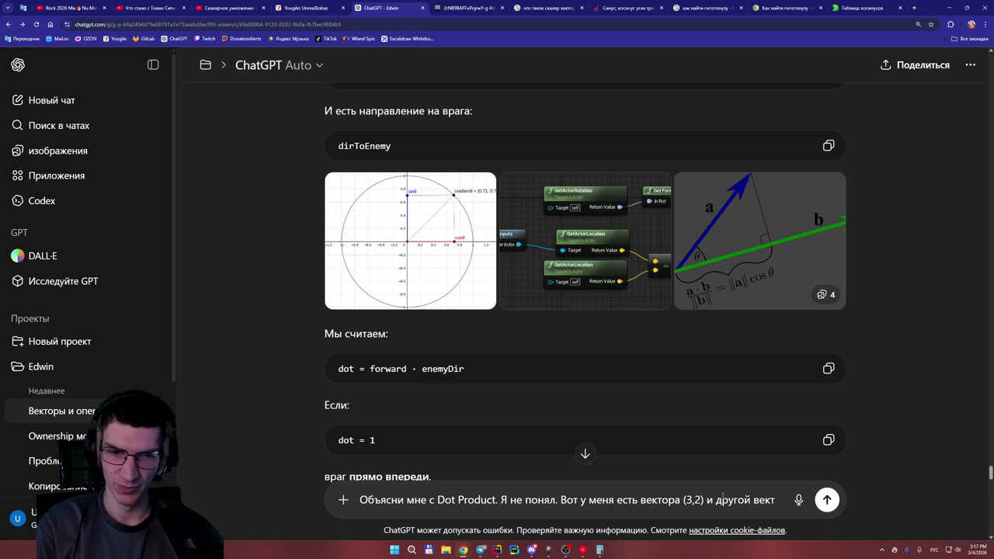
{"action": "type", "text": "ор"}
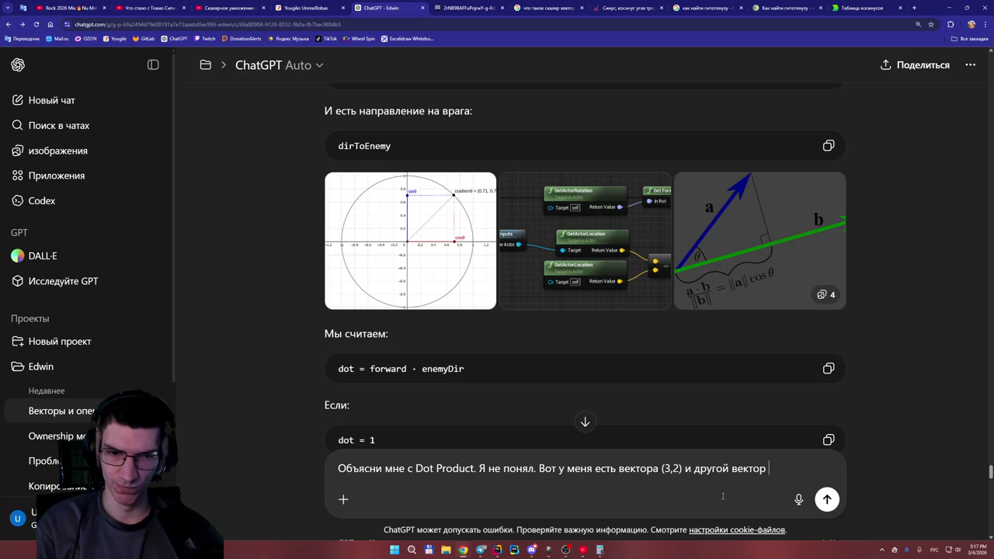
{"action": "type", "text": "(4,-2"}
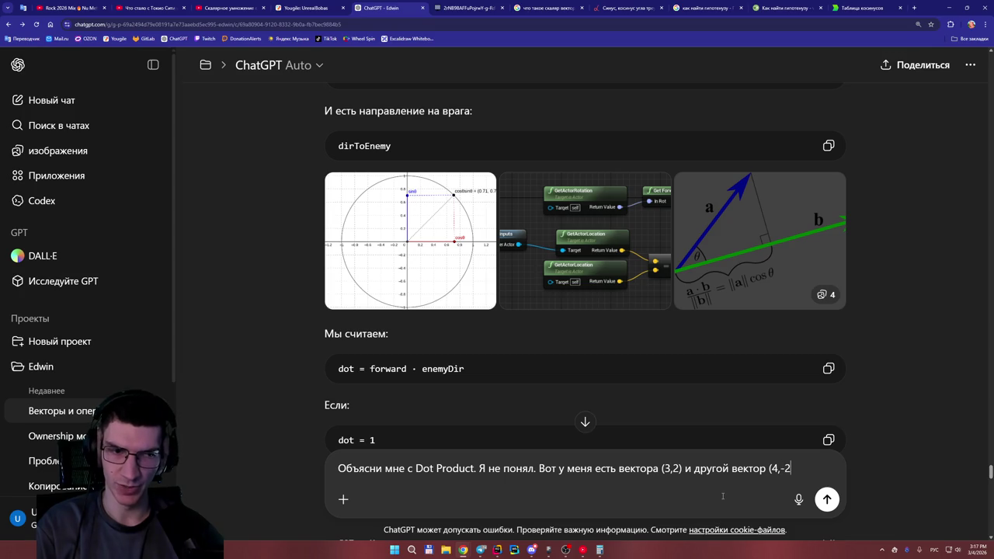
{"action": "type", "text": ")."}
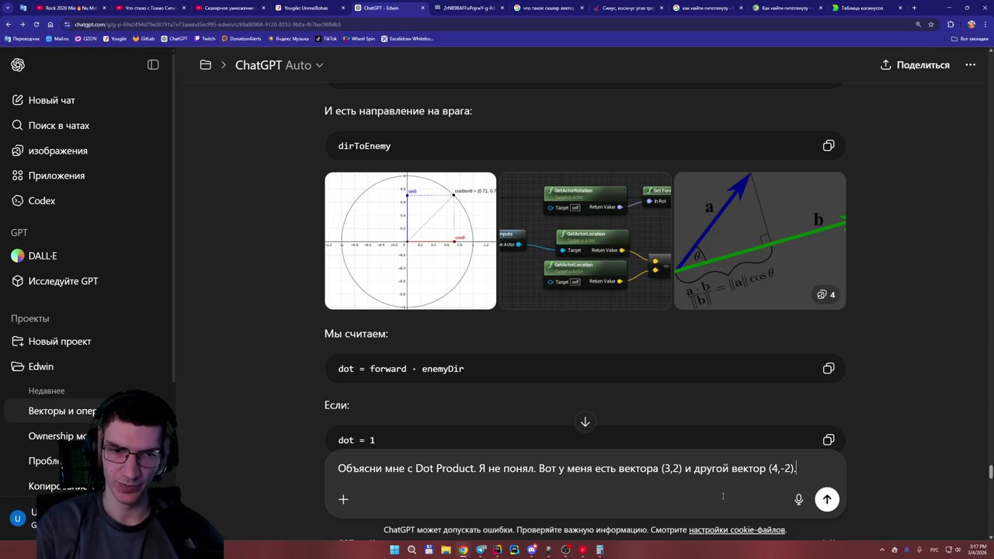
{"action": "type", "text": " Прям под"}
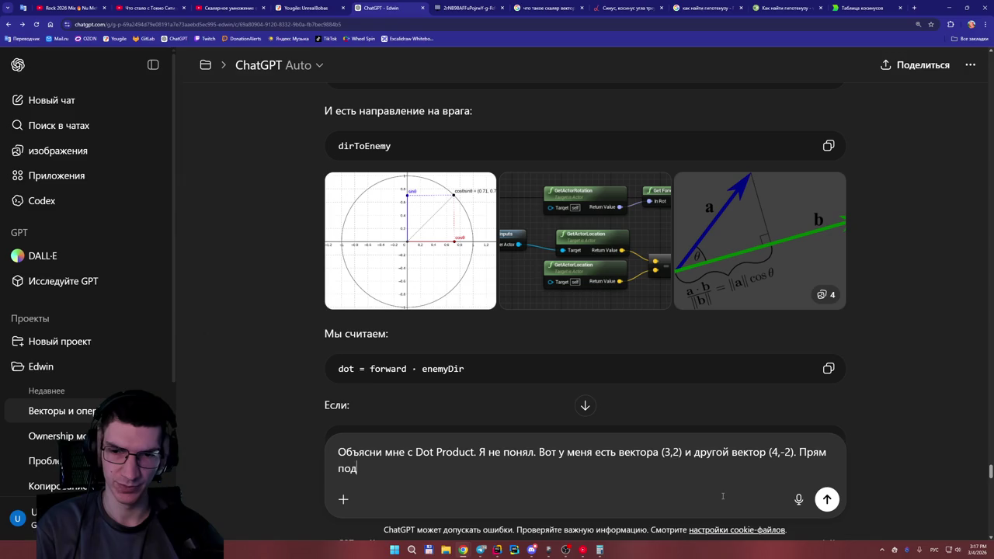
{"action": "type", "text": "робно объ"}
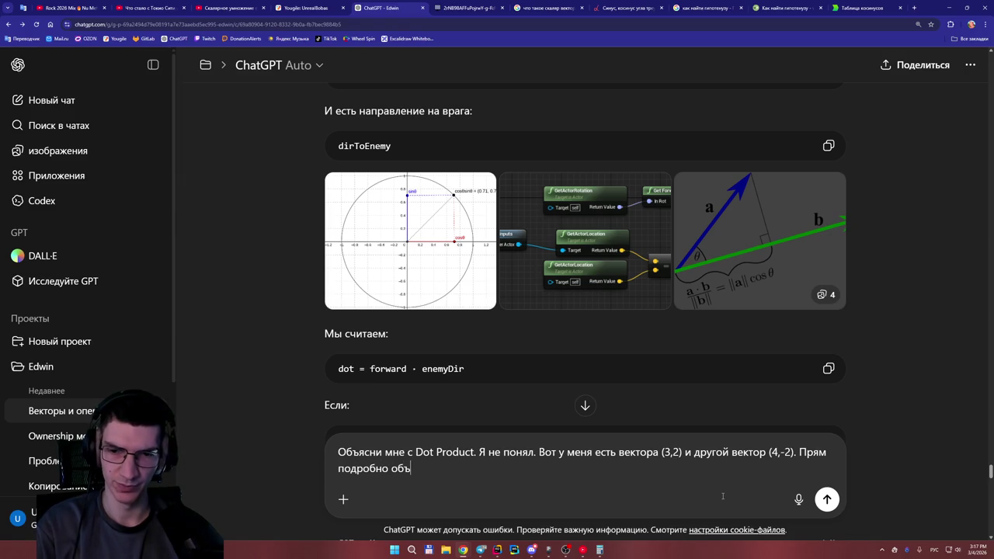
{"action": "type", "text": "ясни мне. Я"}
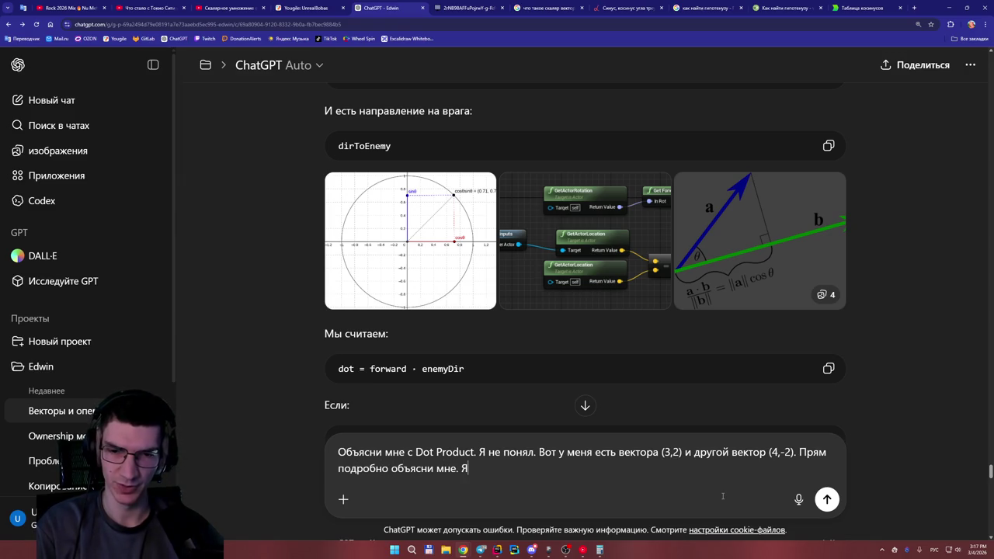
{"action": "type", "text": " не понимаю"}
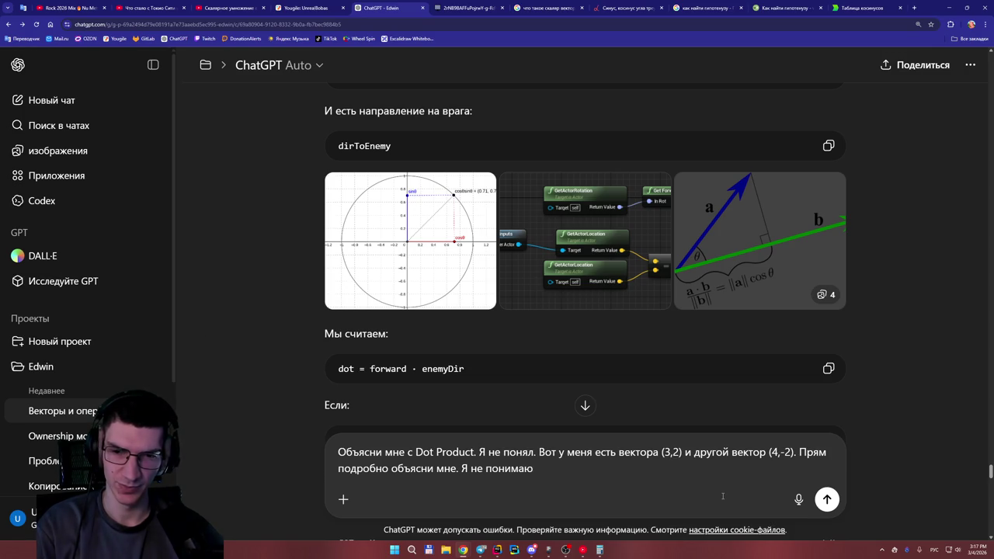
{"action": "type", "text": " ничего про "}
{"action": "type", "text": "косинусы"}
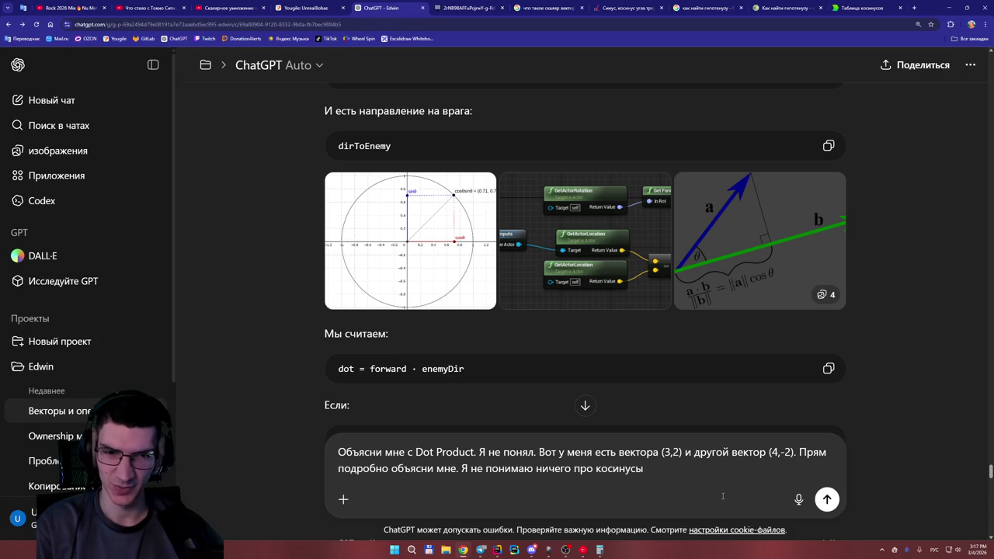
{"action": "key", "text": "Return"}
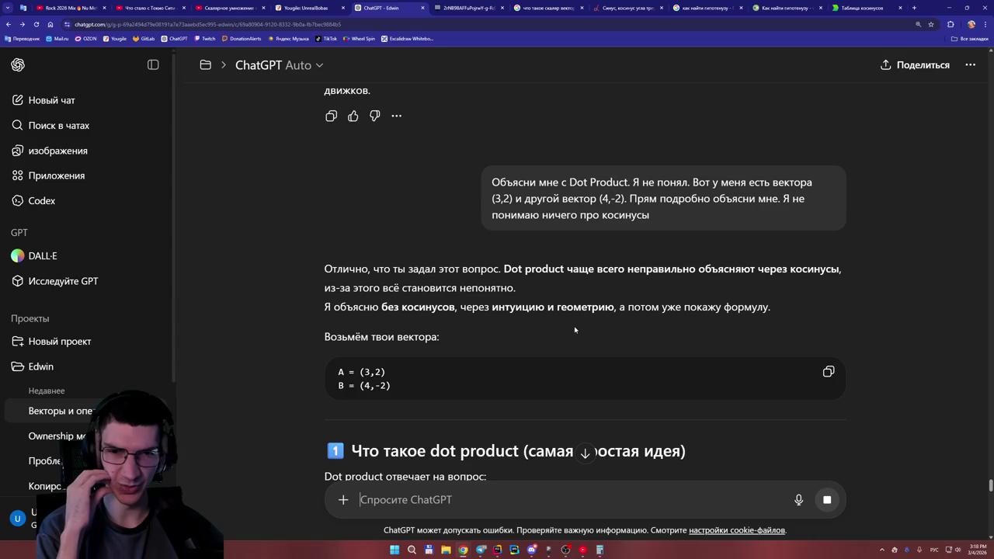
Read through ChatGPT's reply down to the dot = 8 result and the sign rule table.
{"action": "scroll", "coordinate": [573, 326], "scroll_direction": "down", "scroll_amount": 2}
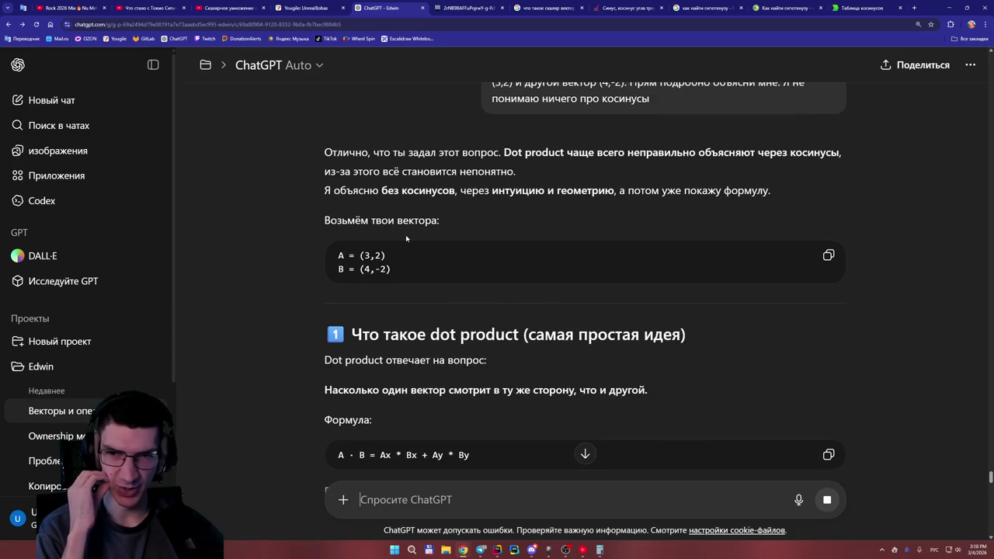
{"action": "scroll", "coordinate": [406, 238], "scroll_direction": "down", "scroll_amount": 1}
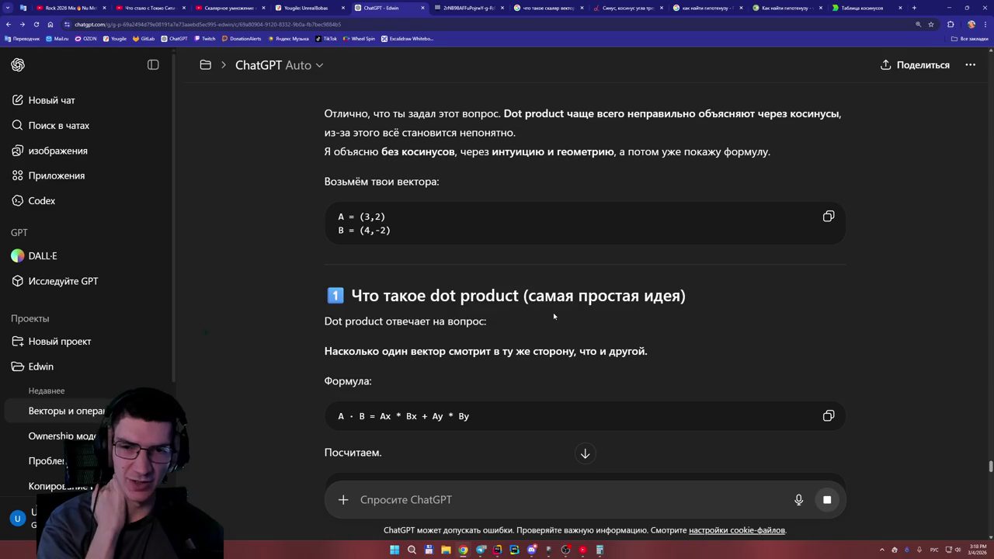
{"action": "scroll", "coordinate": [547, 308], "scroll_direction": "down", "scroll_amount": 2}
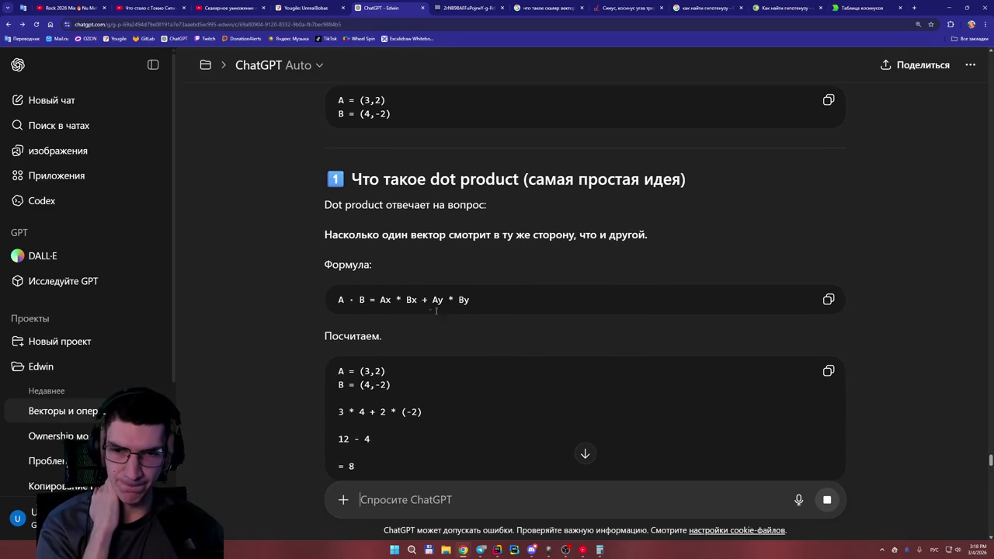
{"action": "scroll", "coordinate": [425, 312], "scroll_direction": "down", "scroll_amount": 1}
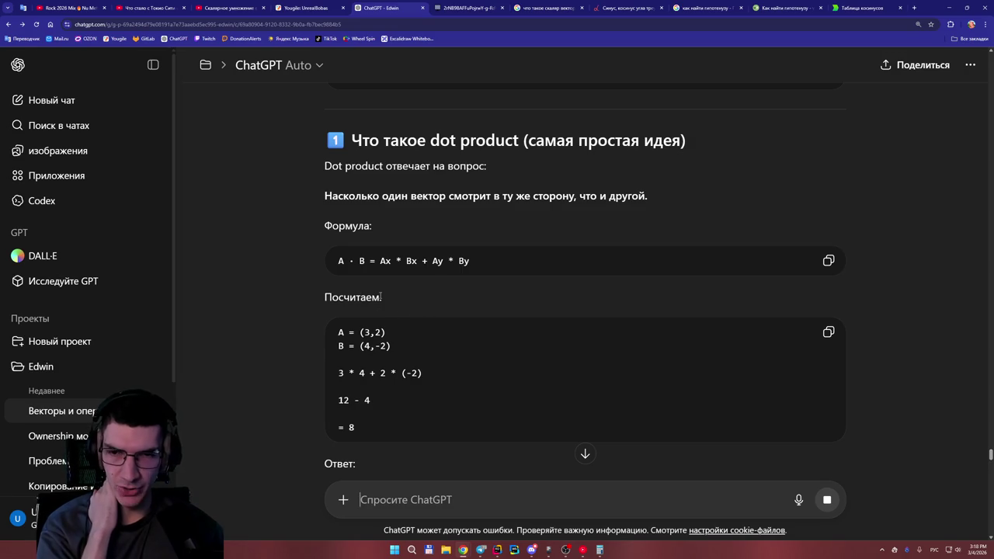
{"action": "scroll", "coordinate": [378, 372], "scroll_direction": "down", "scroll_amount": 2}
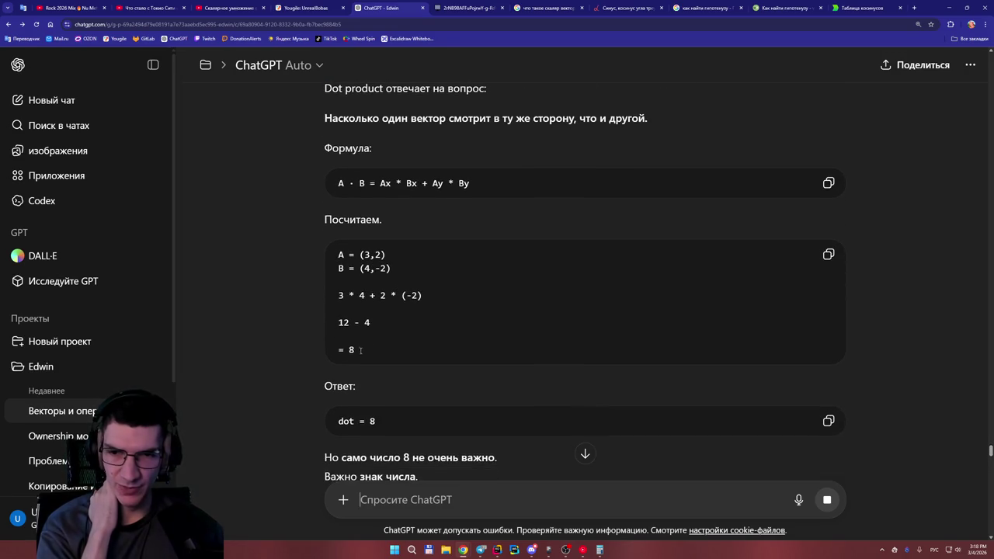
{"action": "scroll", "coordinate": [377, 377], "scroll_direction": "down", "scroll_amount": 1}
{"action": "left_click_drag", "start_coordinate": [377, 380], "coordinate": [354, 382]}
{"action": "left_click", "coordinate": [431, 371]}
{"action": "scroll", "coordinate": [430, 371], "scroll_direction": "down", "scroll_amount": 1}
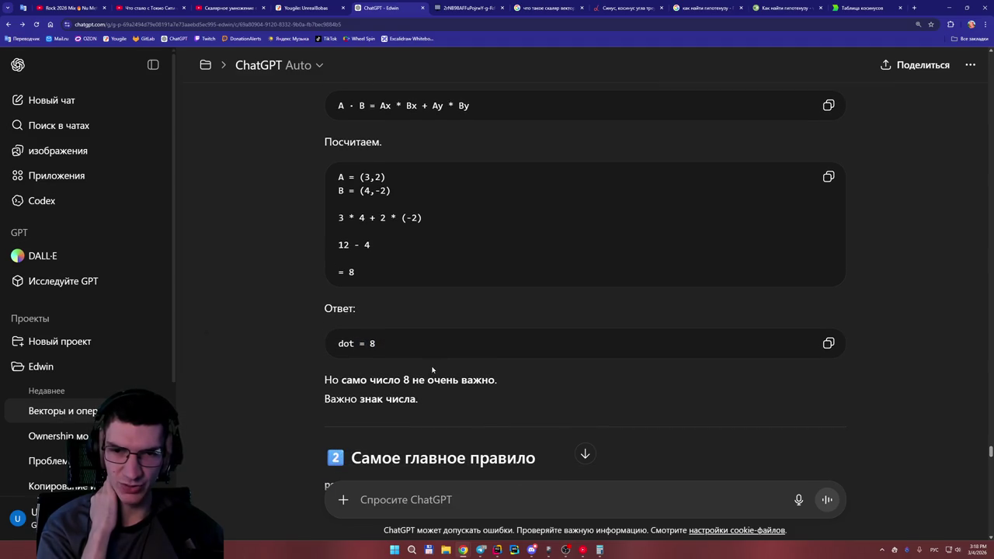
{"action": "scroll", "coordinate": [435, 386], "scroll_direction": "down", "scroll_amount": 2}
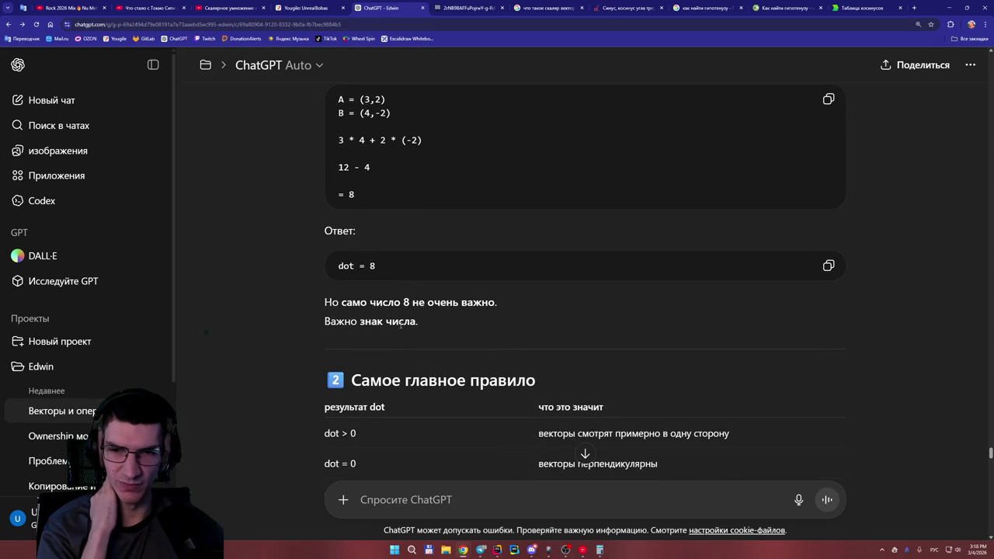
{"action": "scroll", "coordinate": [401, 326], "scroll_direction": "down", "scroll_amount": 2}
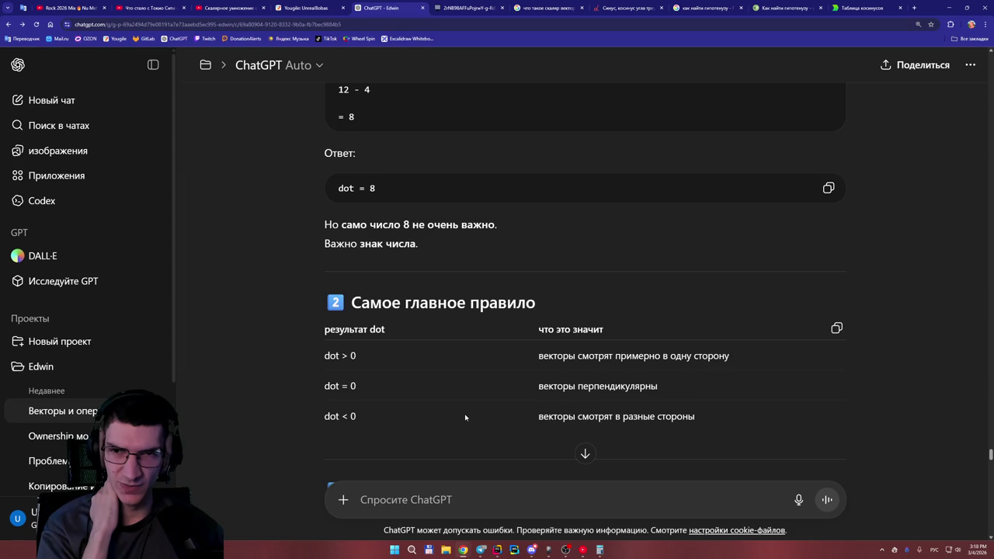
Scroll back to review the A and B calculation lines, then return to the whiteboard.
{"action": "scroll", "coordinate": [465, 418], "scroll_direction": "up", "scroll_amount": 1}
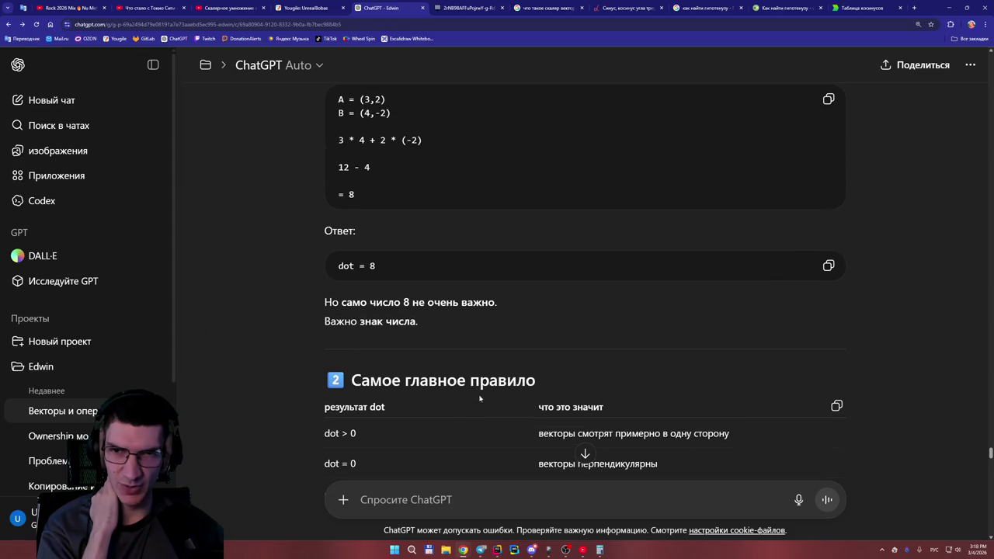
{"action": "left_click_drag", "start_coordinate": [335, 99], "coordinate": [433, 143]}
{"action": "left_click", "coordinate": [433, 142]}
{"action": "scroll", "coordinate": [458, 140], "scroll_direction": "up", "scroll_amount": 1}
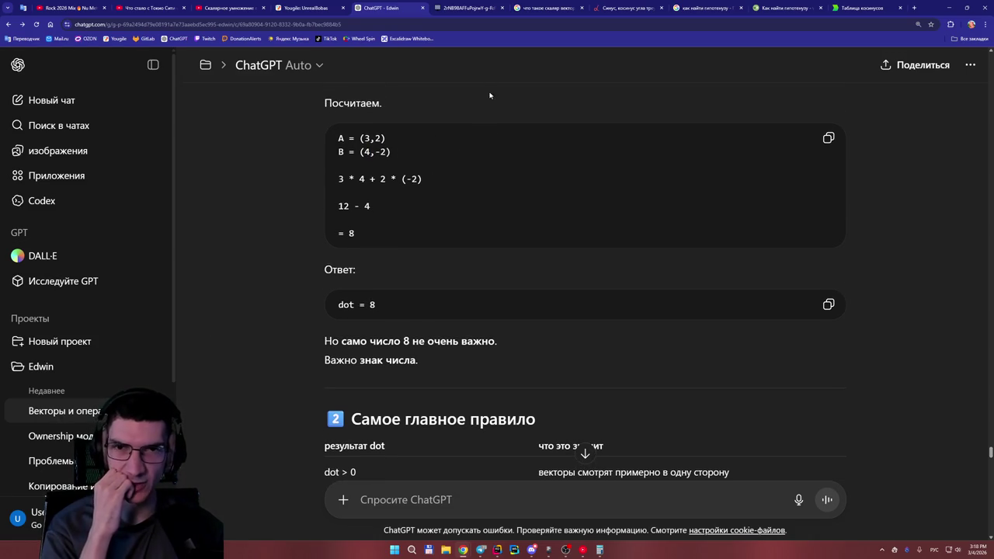
{"action": "key", "text": "ctrl+Tab"}
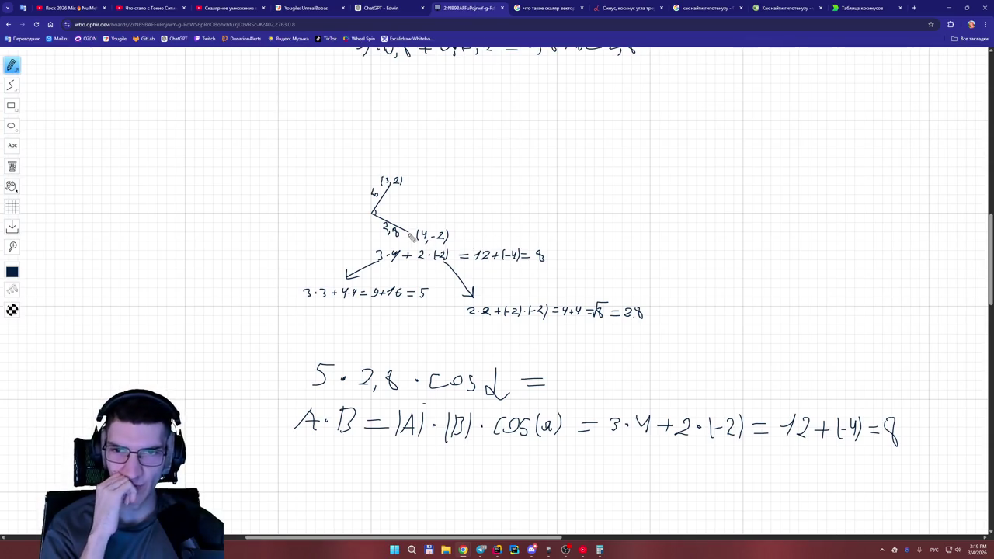
{"action": "scroll", "coordinate": [361, 231], "scroll_direction": "up", "scroll_amount": 3}
{"action": "scroll", "coordinate": [378, 256], "scroll_direction": "down", "scroll_amount": 2}
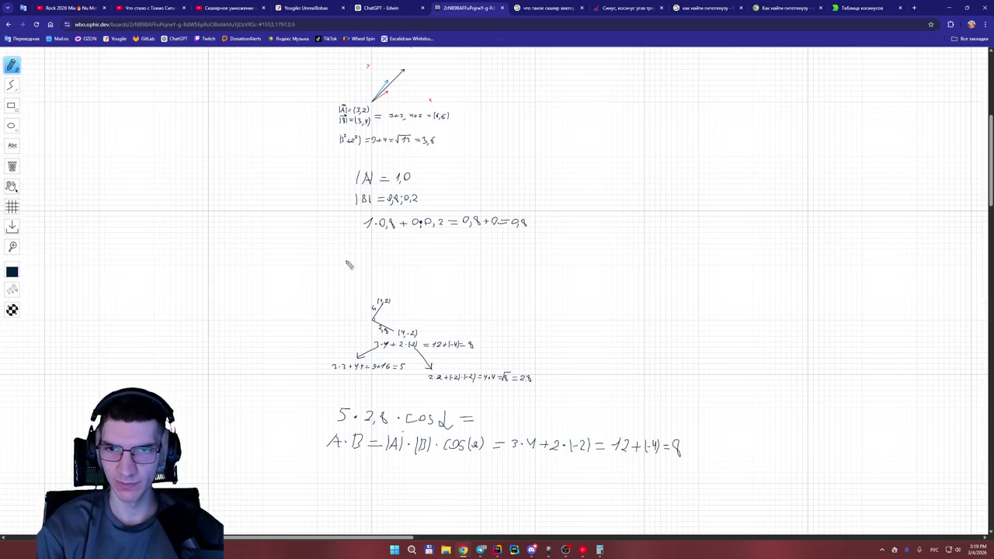
{"action": "scroll", "coordinate": [347, 262], "scroll_direction": "up", "scroll_amount": 5}
{"action": "scroll", "coordinate": [533, 308], "scroll_direction": "down", "scroll_amount": 1}
{"action": "scroll", "coordinate": [535, 306], "scroll_direction": "down", "scroll_amount": 2}
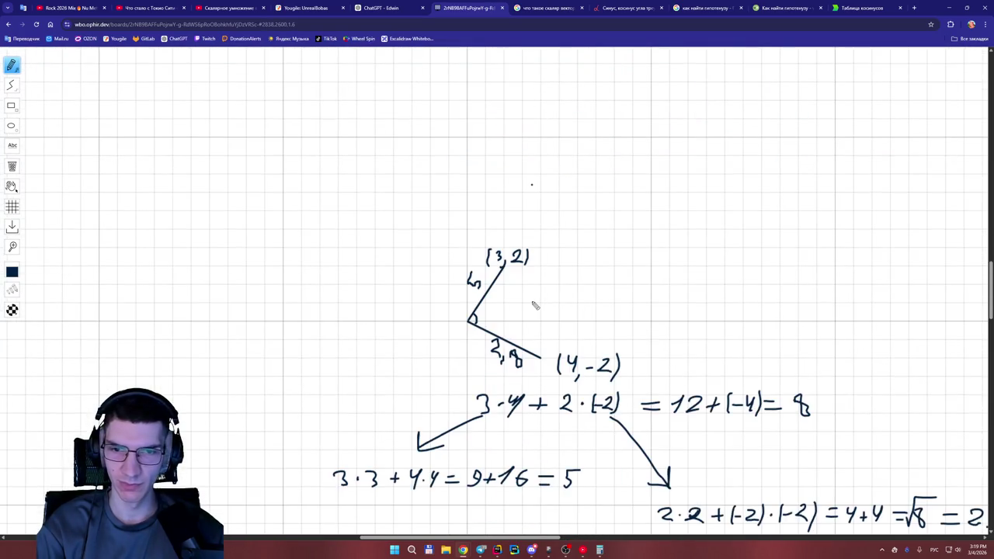
{"action": "scroll", "coordinate": [533, 305], "scroll_direction": "up", "scroll_amount": 3}
{"action": "scroll", "coordinate": [533, 307], "scroll_direction": "down", "scroll_amount": 5}
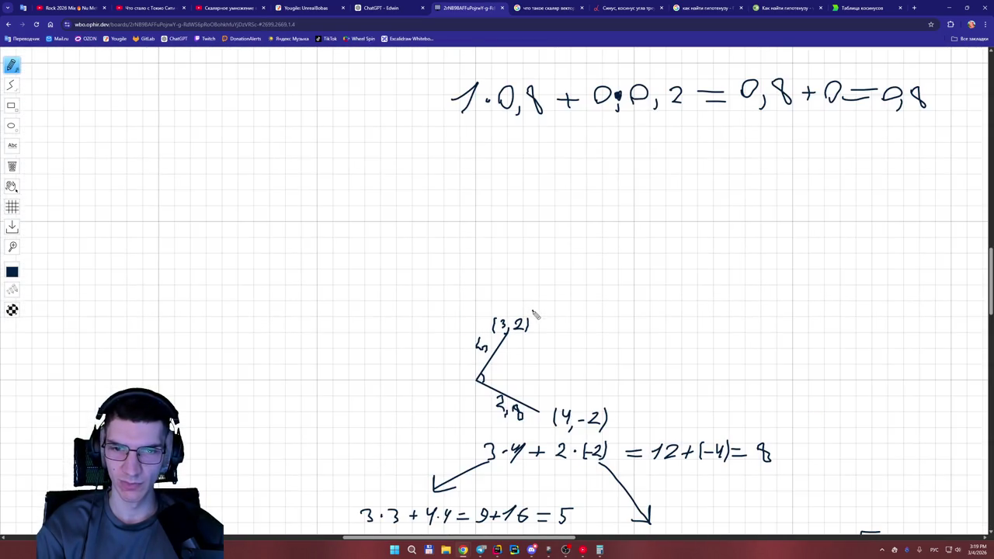
{"action": "scroll", "coordinate": [540, 358], "scroll_direction": "up", "scroll_amount": 4}
{"action": "scroll", "coordinate": [544, 381], "scroll_direction": "up", "scroll_amount": 1}
{"action": "scroll", "coordinate": [535, 372], "scroll_direction": "down", "scroll_amount": 1}
{"action": "scroll", "coordinate": [532, 374], "scroll_direction": "down", "scroll_amount": 2}
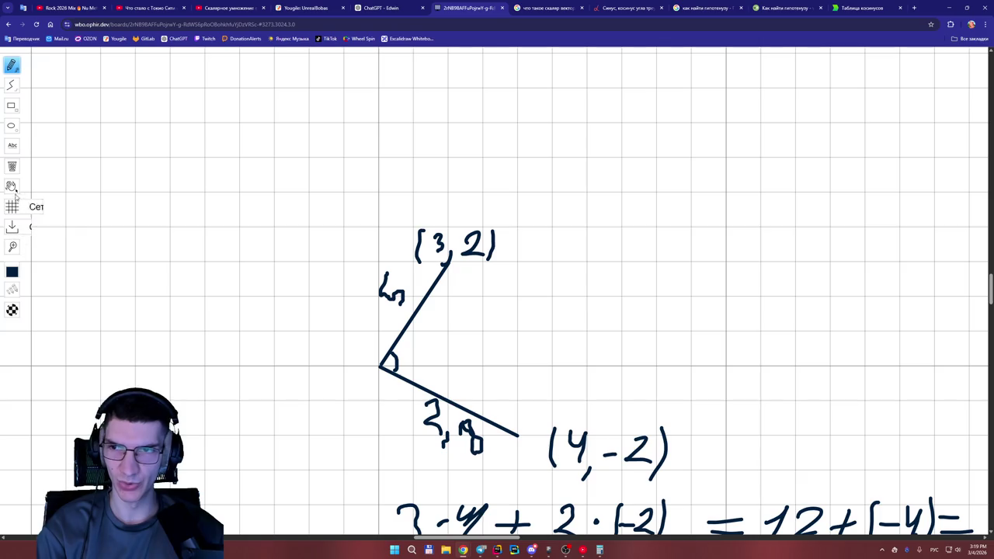
{"action": "left_click", "coordinate": [11, 167]}
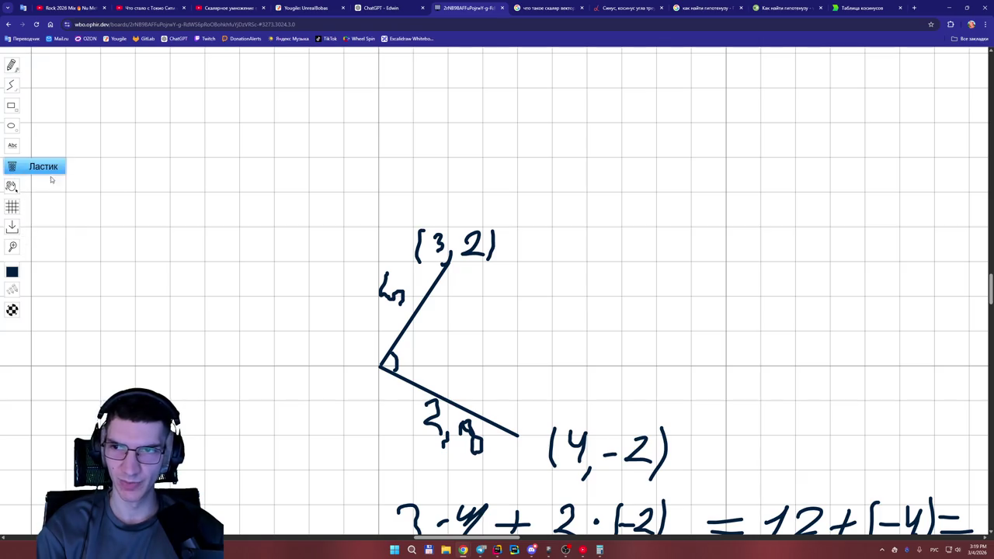
Erase the (3,2) line and angle arc, and draw a flatter straight line up-right from the vertex.
{"action": "left_click", "coordinate": [433, 284]}
{"action": "left_click", "coordinate": [393, 361]}
{"action": "left_click", "coordinate": [395, 356]}
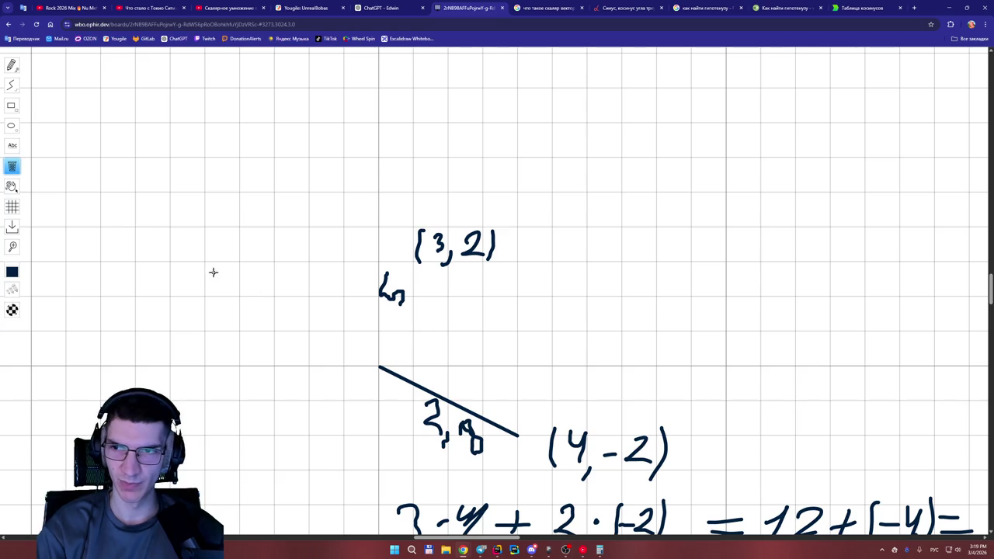
{"action": "left_click", "coordinate": [13, 85]}
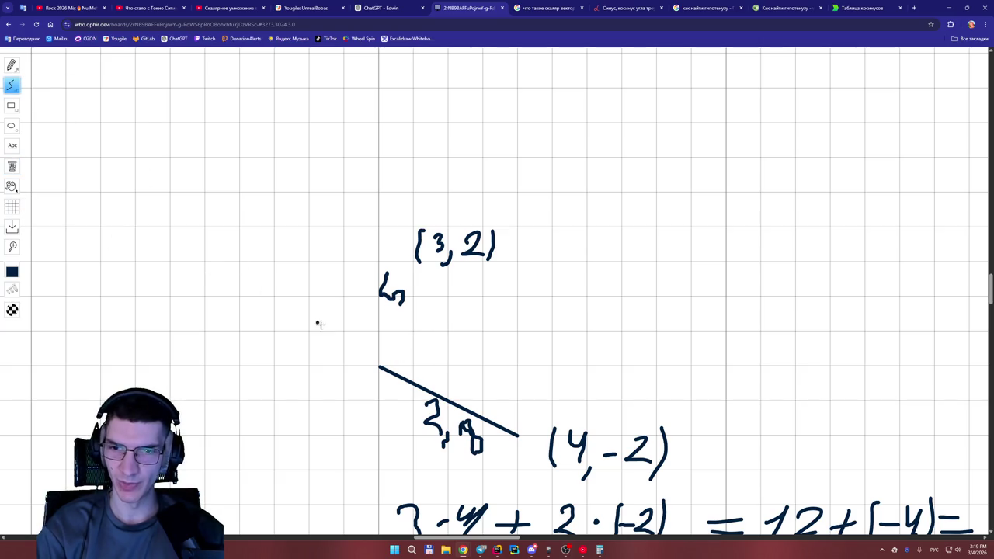
{"action": "left_click_drag", "start_coordinate": [380, 365], "coordinate": [481, 296]}
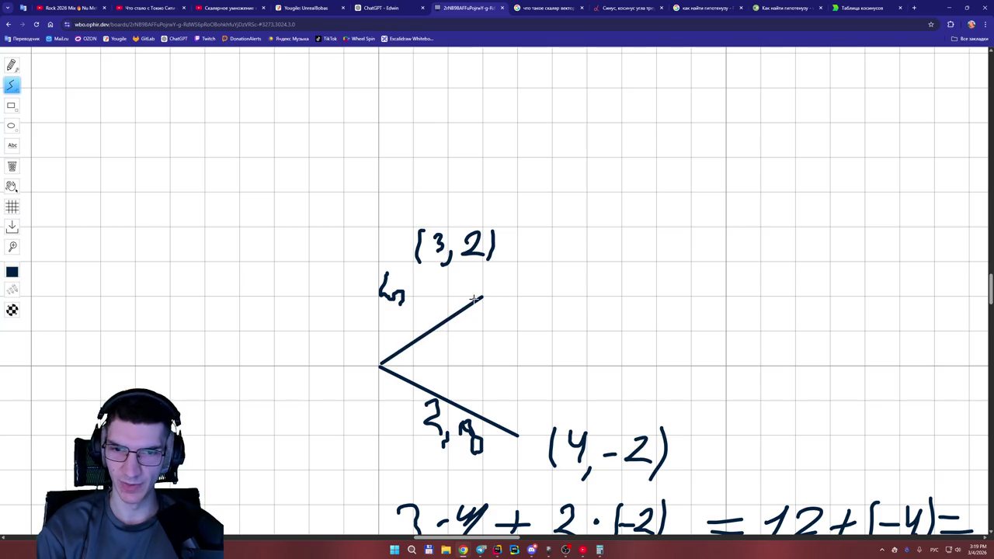
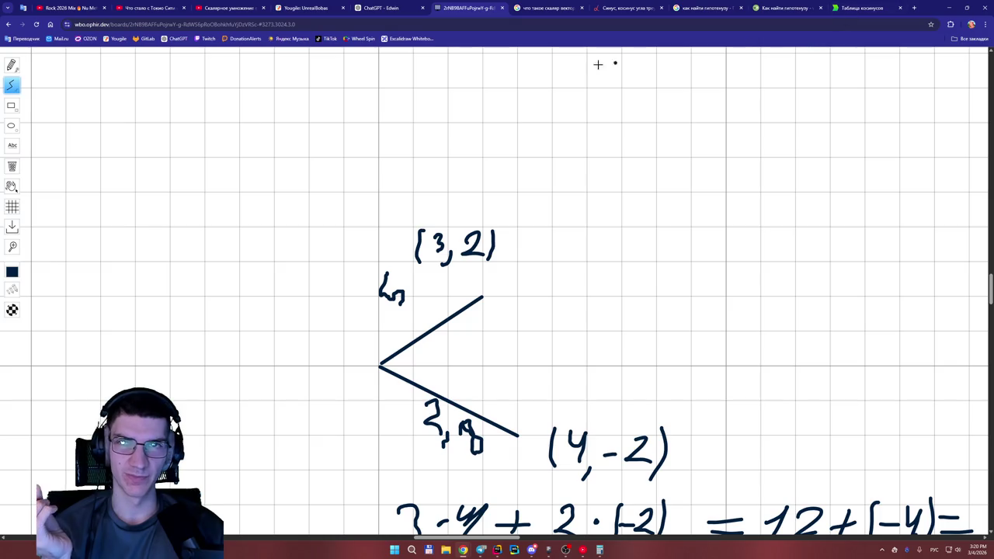
Scroll ChatGPT's dot-product reply for A = (3,2), B = (4,-2) to the 'dot = 8 > 0' part.
{"action": "left_click", "coordinate": [416, 23]}
{"action": "left_click", "coordinate": [380, 7]}
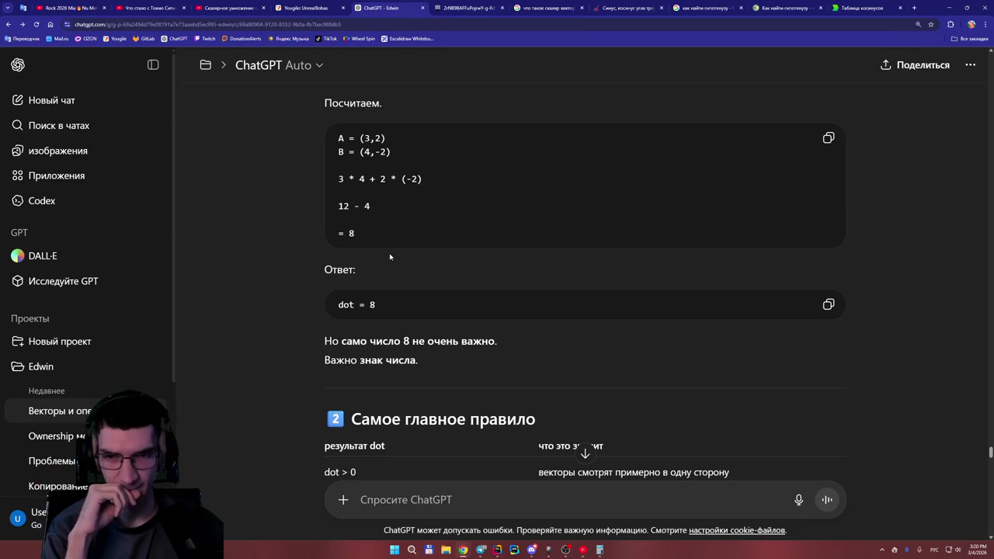
{"action": "scroll", "coordinate": [389, 256], "scroll_direction": "down", "scroll_amount": 3}
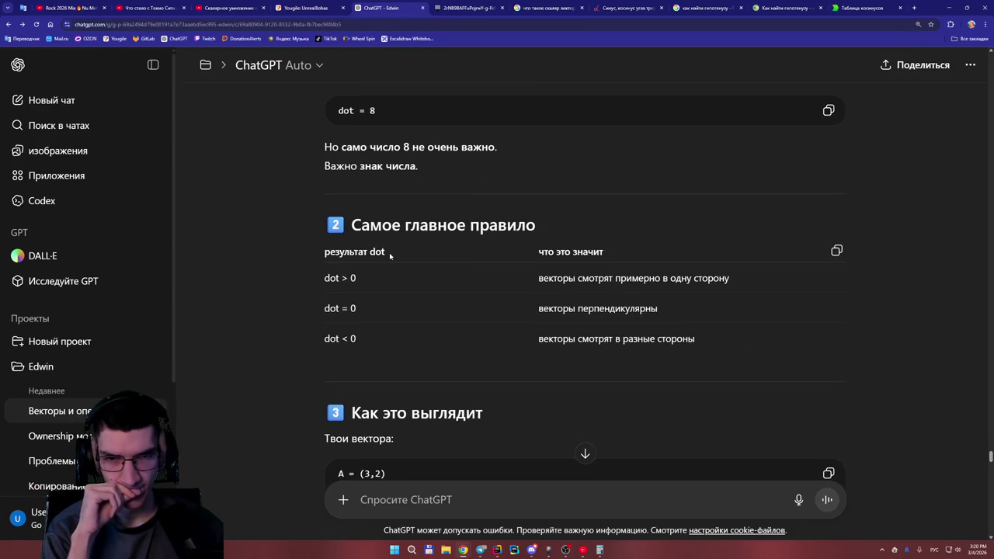
{"action": "scroll", "coordinate": [390, 256], "scroll_direction": "down", "scroll_amount": 5}
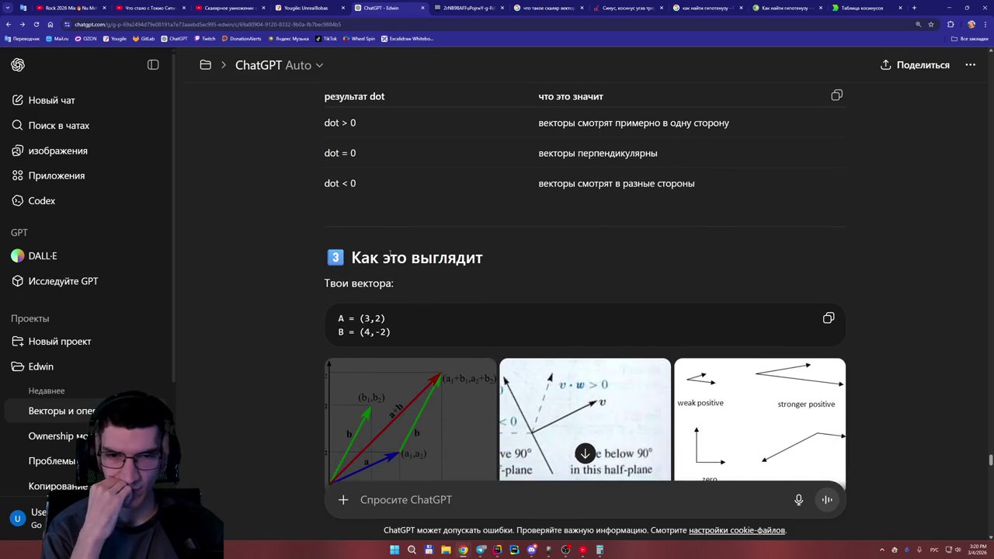
{"action": "scroll", "coordinate": [291, 251], "scroll_direction": "up", "scroll_amount": 1}
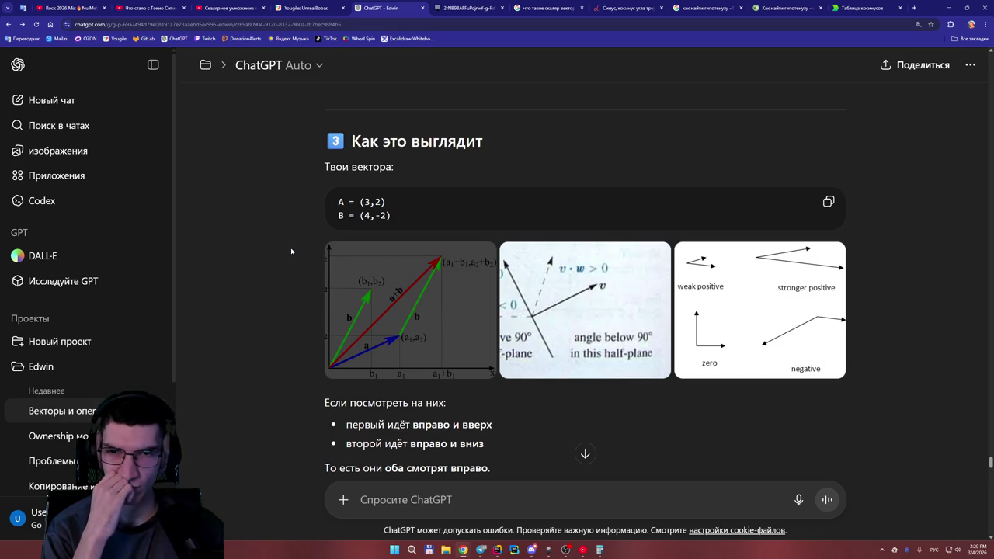
{"action": "scroll", "coordinate": [291, 251], "scroll_direction": "up", "scroll_amount": 3}
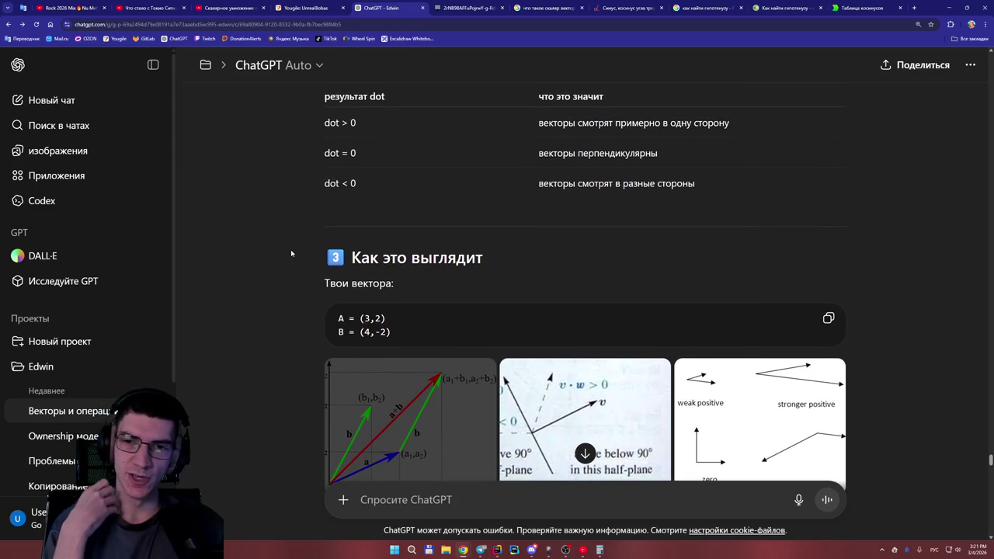
{"action": "scroll", "coordinate": [375, 307], "scroll_direction": "down", "scroll_amount": 3}
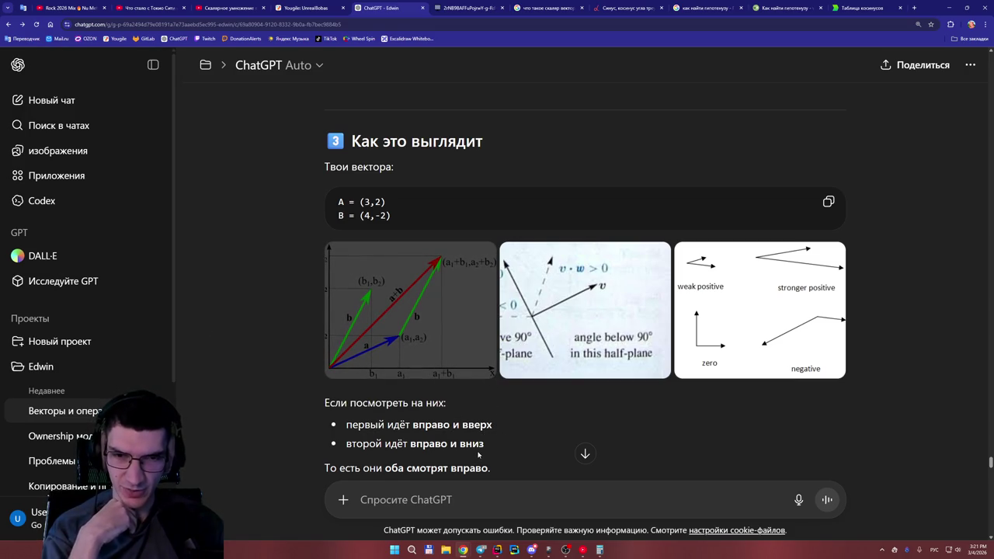
{"action": "scroll", "coordinate": [480, 442], "scroll_direction": "down", "scroll_amount": 1}
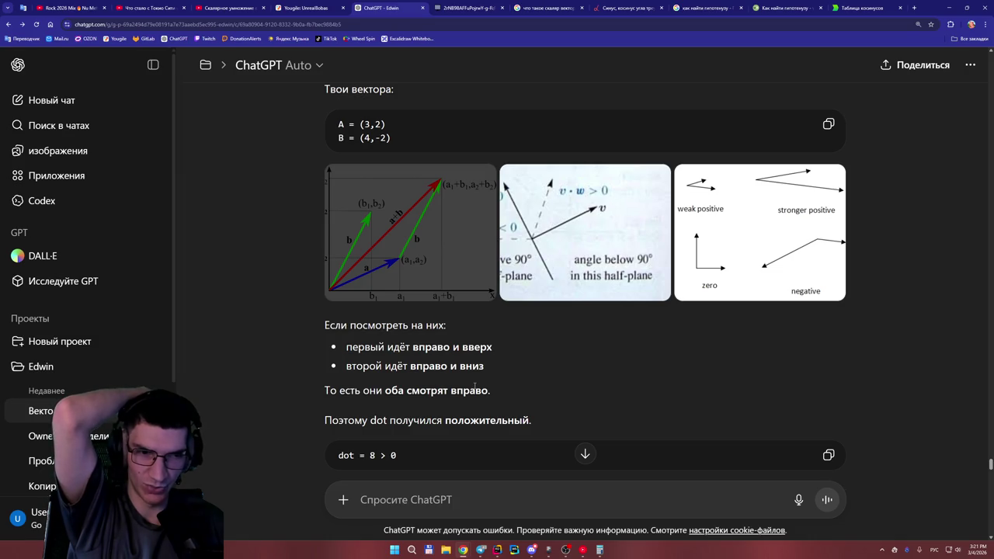
{"action": "scroll", "coordinate": [475, 385], "scroll_direction": "down", "scroll_amount": 2}
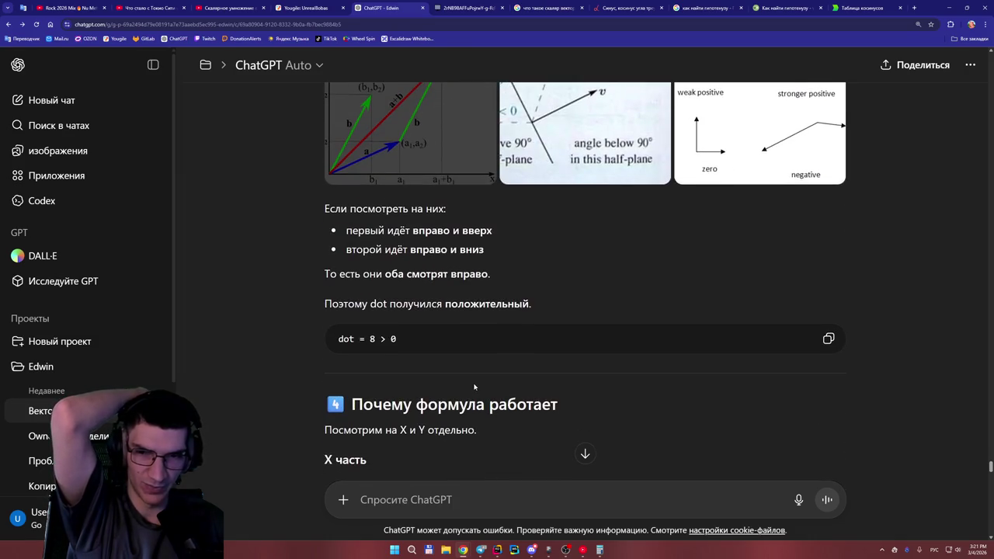
{"action": "scroll", "coordinate": [472, 384], "scroll_direction": "up", "scroll_amount": 1}
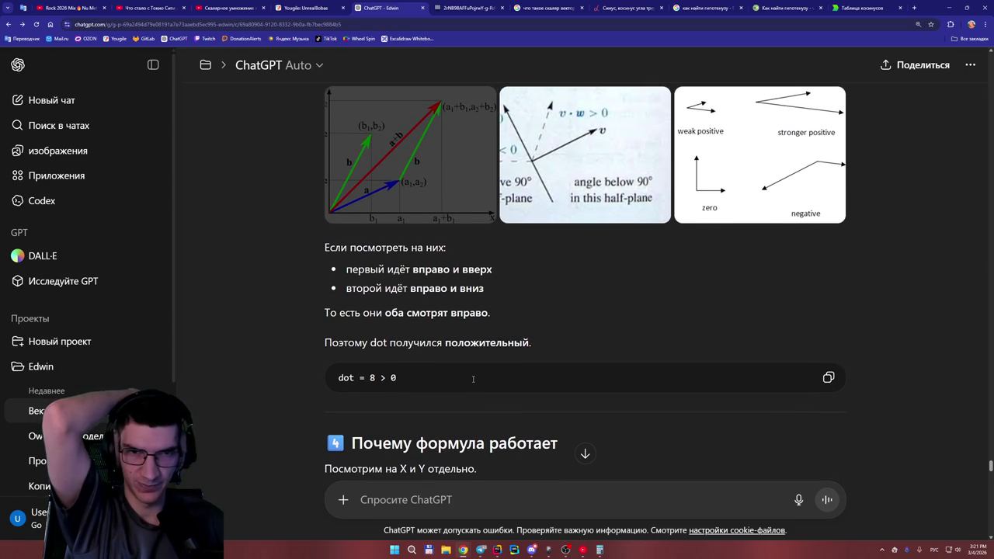
{"action": "scroll", "coordinate": [473, 379], "scroll_direction": "up", "scroll_amount": 1}
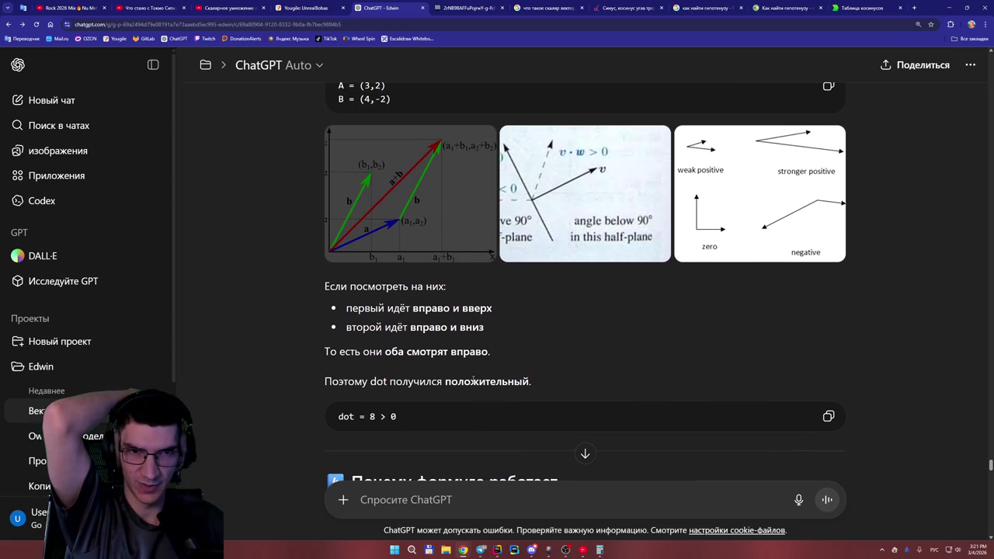
{"action": "left_click", "coordinate": [763, 218]}
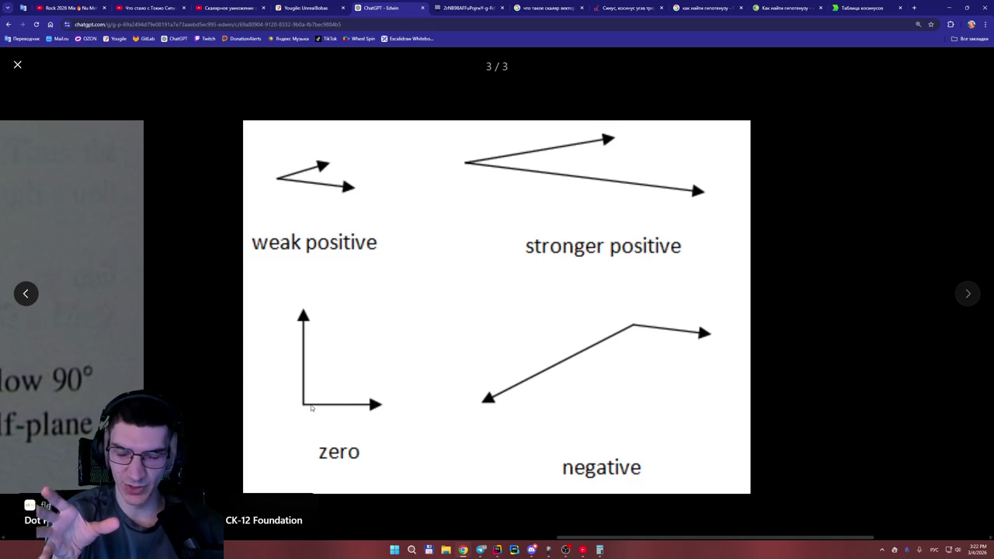
{"action": "left_click", "coordinate": [833, 292]}
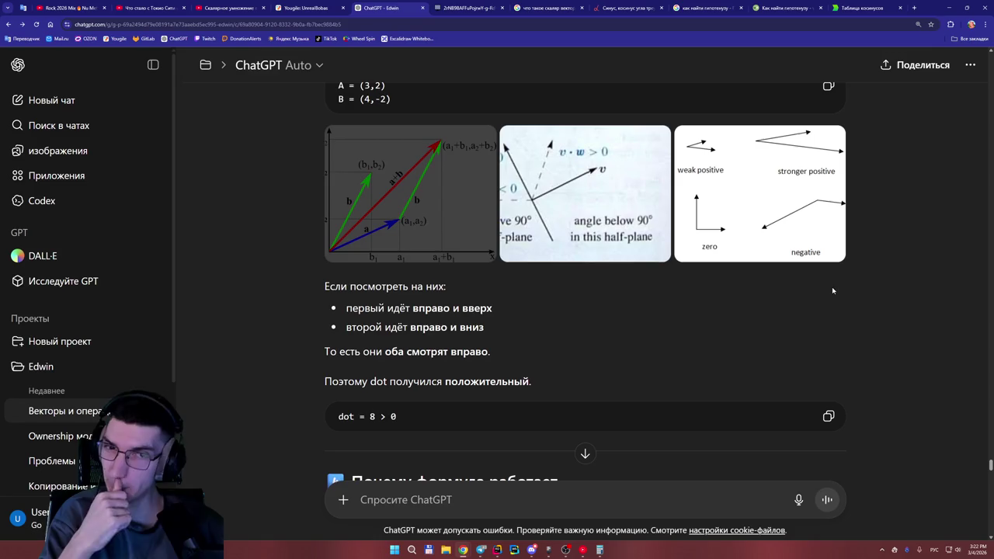
{"action": "scroll", "coordinate": [544, 311], "scroll_direction": "up", "scroll_amount": 5}
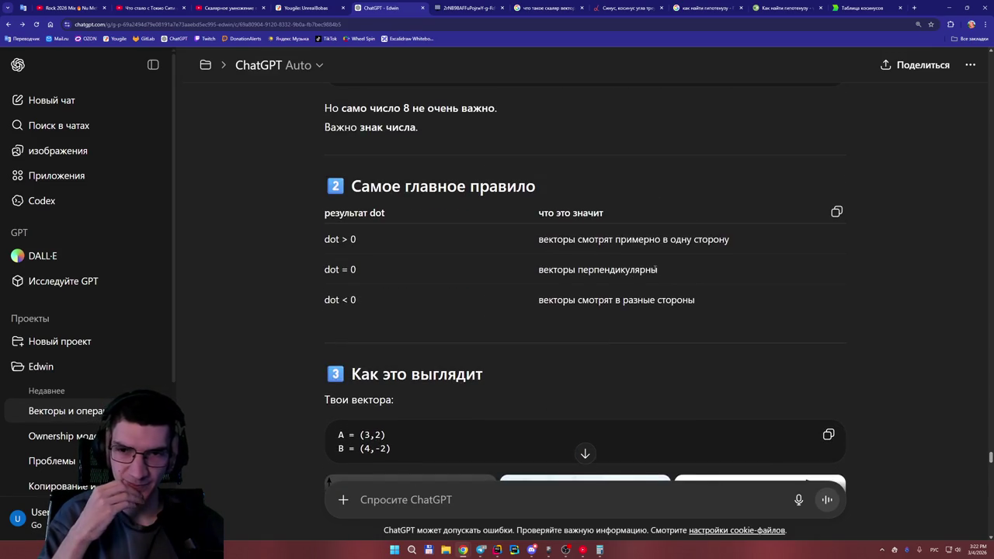
{"action": "scroll", "coordinate": [657, 271], "scroll_direction": "down", "scroll_amount": 3}
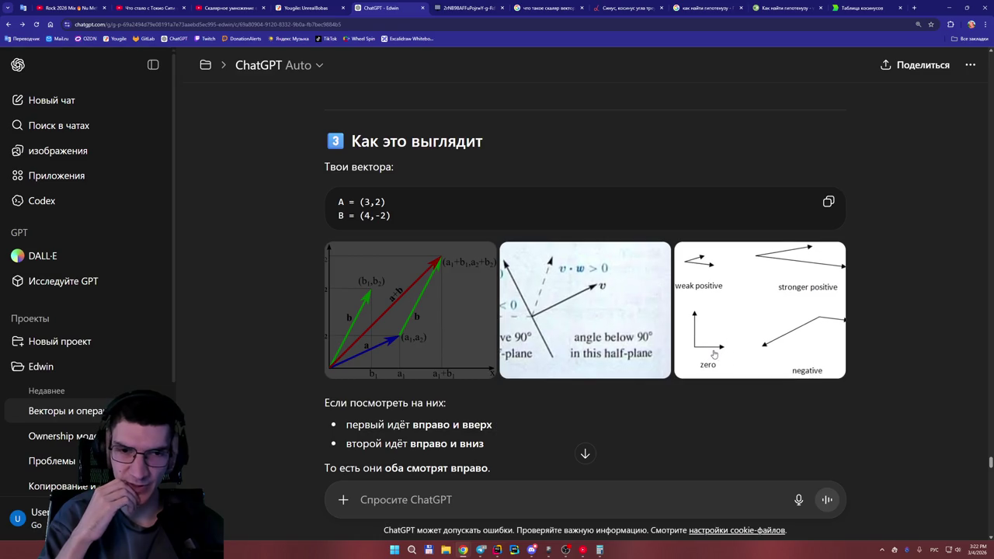
{"action": "scroll", "coordinate": [407, 205], "scroll_direction": "up", "scroll_amount": 2}
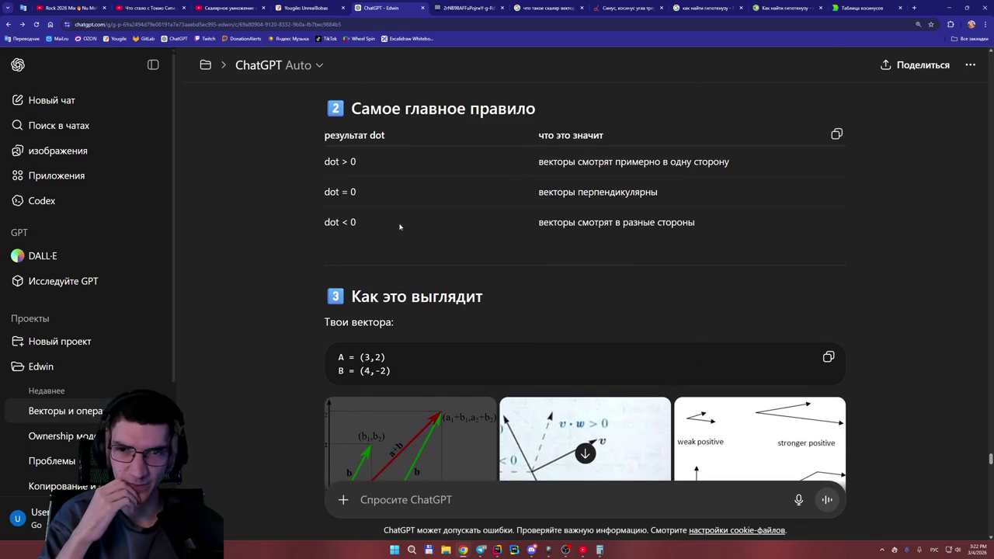
{"action": "scroll", "coordinate": [416, 231], "scroll_direction": "down", "scroll_amount": 3}
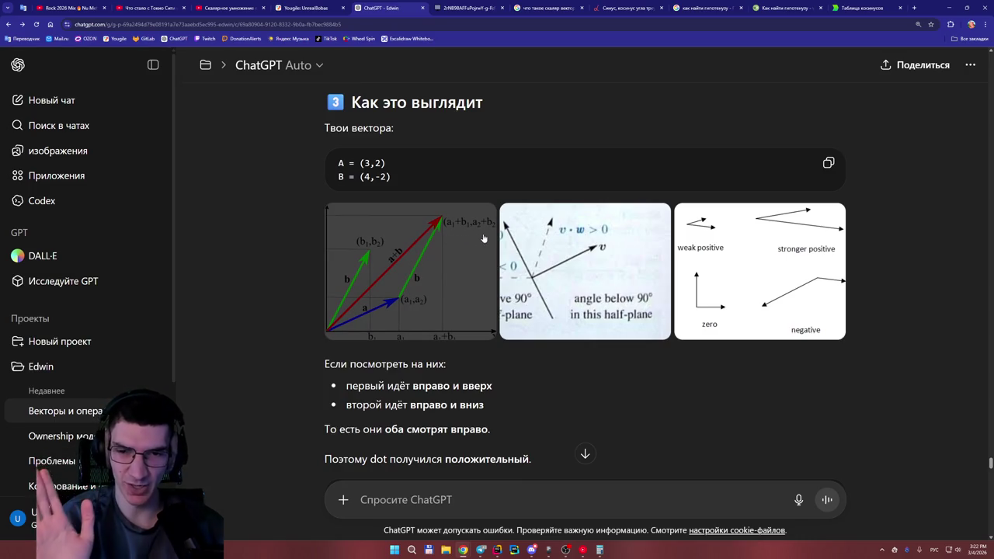
{"action": "scroll", "coordinate": [493, 256], "scroll_direction": "down", "scroll_amount": 2}
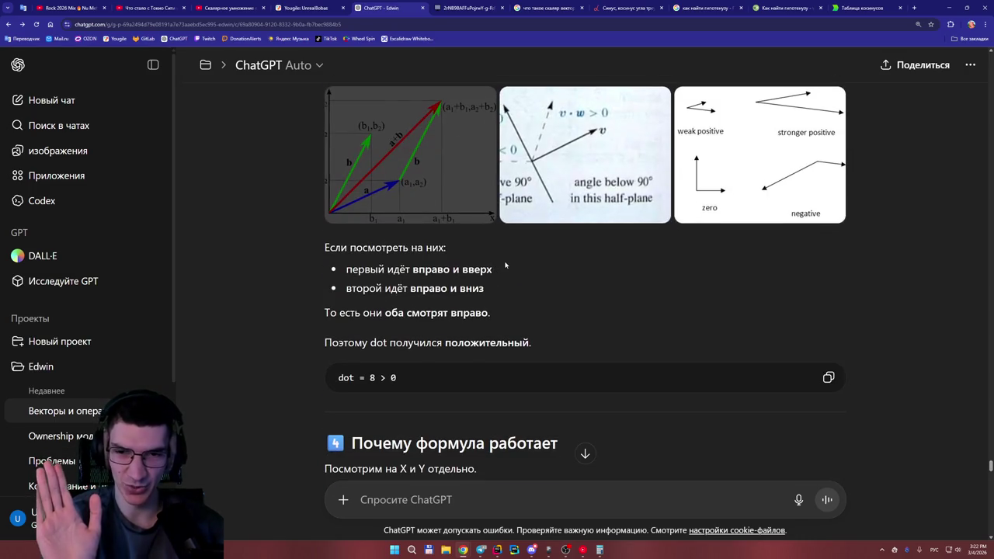
{"action": "scroll", "coordinate": [466, 284], "scroll_direction": "down", "scroll_amount": 2}
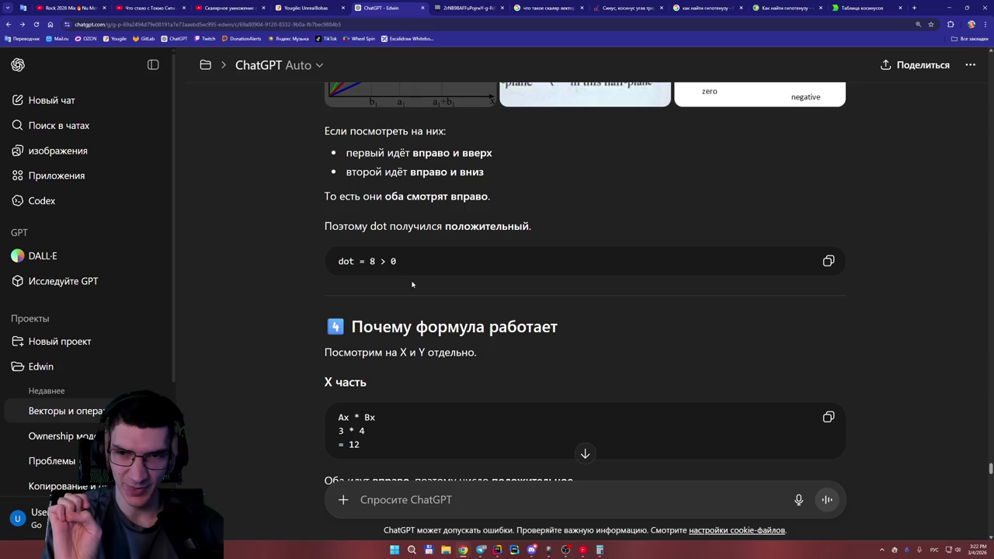
{"action": "scroll", "coordinate": [411, 284], "scroll_direction": "up", "scroll_amount": 2}
{"action": "scroll", "coordinate": [437, 317], "scroll_direction": "down", "scroll_amount": 2}
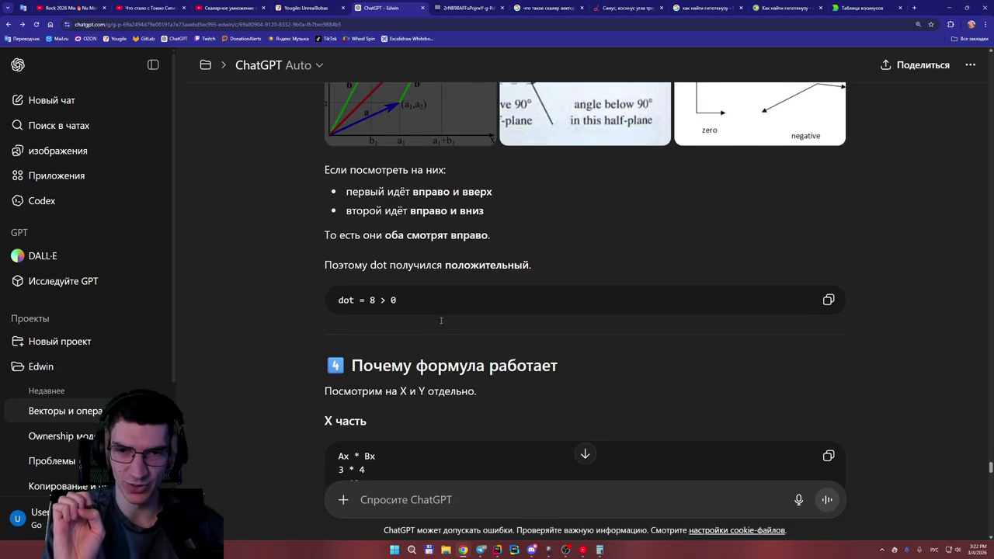
{"action": "scroll", "coordinate": [440, 323], "scroll_direction": "up", "scroll_amount": 1}
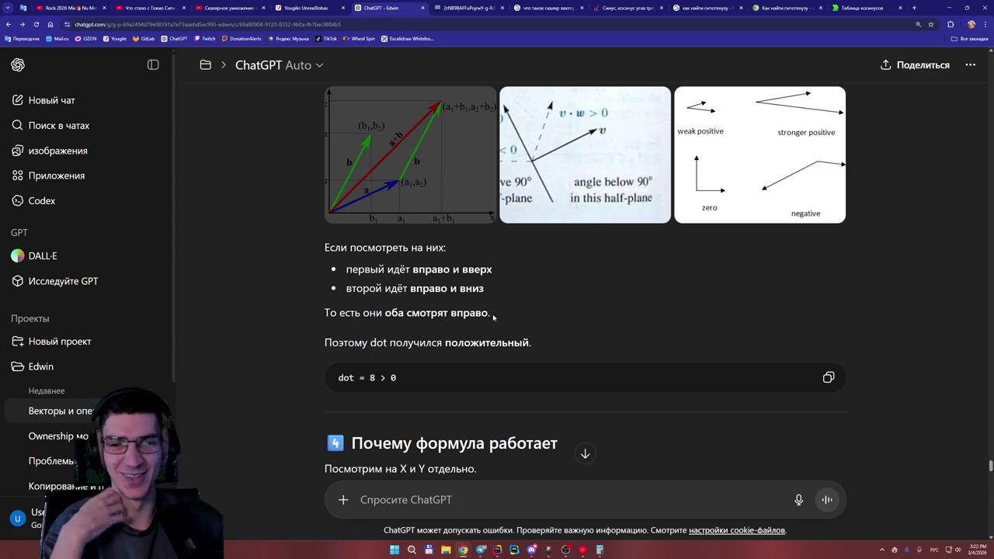
{"action": "scroll", "coordinate": [467, 303], "scroll_direction": "down", "scroll_amount": 1}
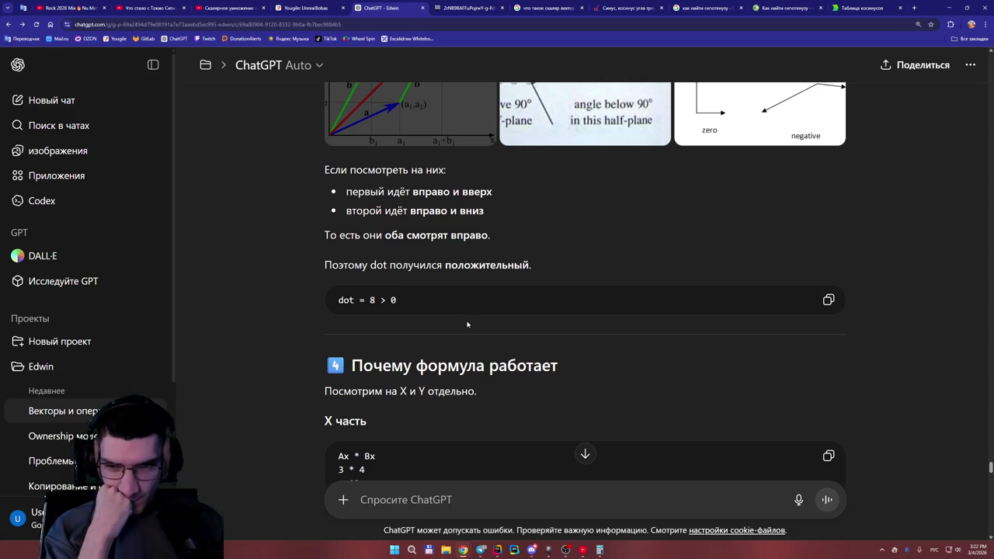
{"action": "scroll", "coordinate": [466, 324], "scroll_direction": "down", "scroll_amount": 1}
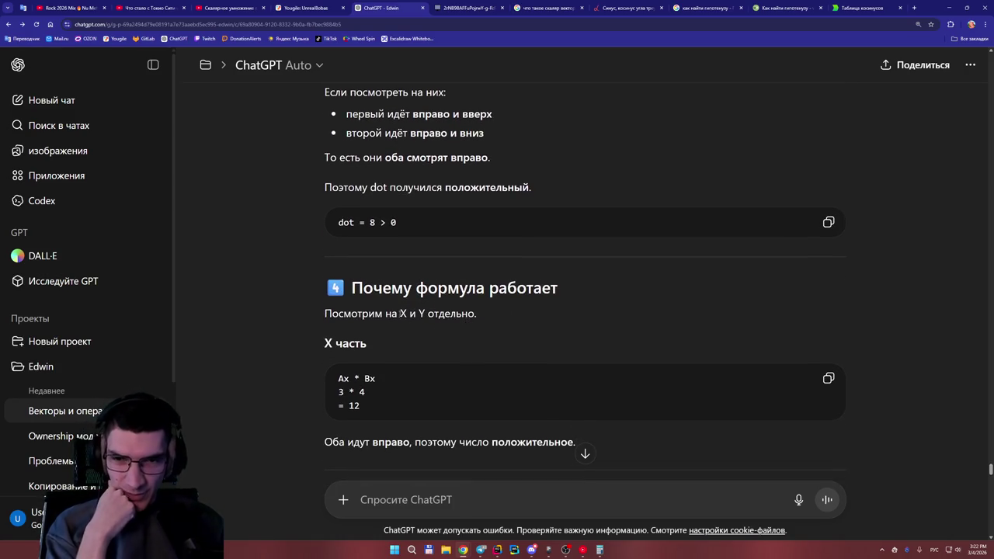
{"action": "scroll", "coordinate": [411, 320], "scroll_direction": "down", "scroll_amount": 2}
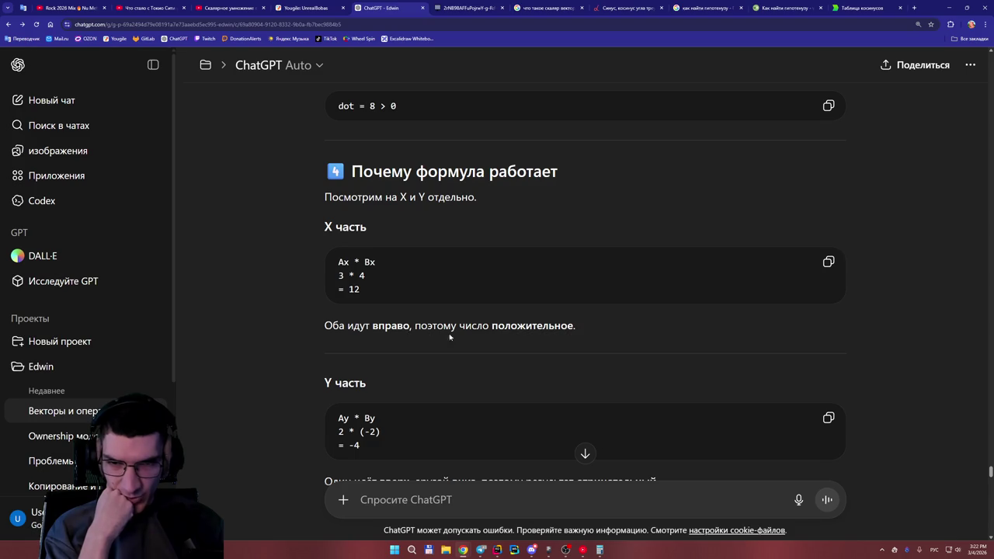
{"action": "scroll", "coordinate": [438, 343], "scroll_direction": "down", "scroll_amount": 2}
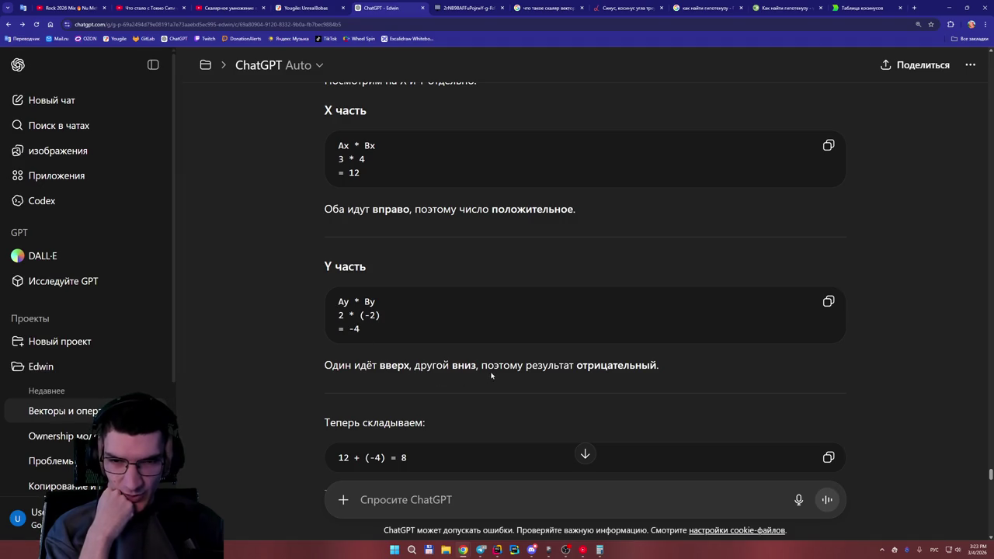
{"action": "scroll", "coordinate": [589, 381], "scroll_direction": "down", "scroll_amount": 1}
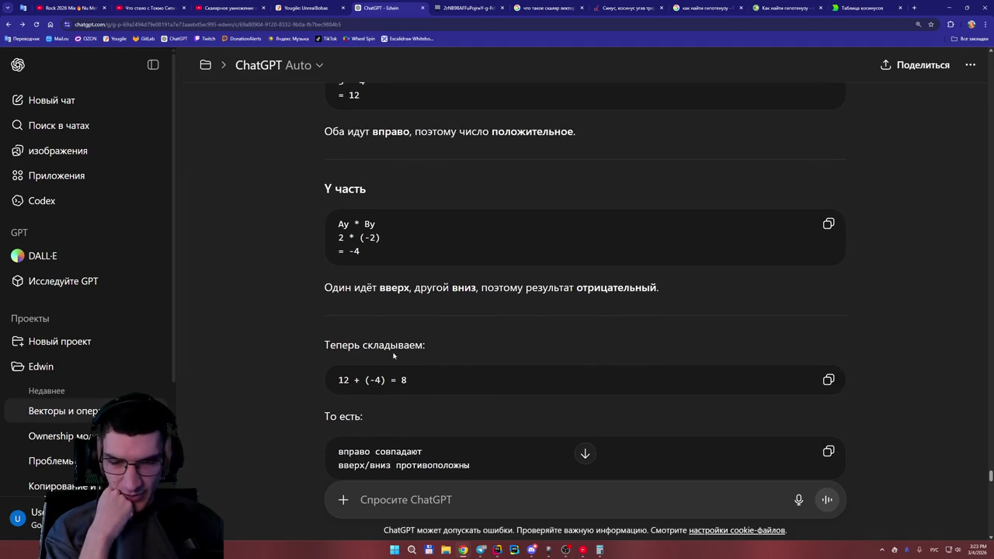
{"action": "scroll", "coordinate": [411, 303], "scroll_direction": "down", "scroll_amount": 2}
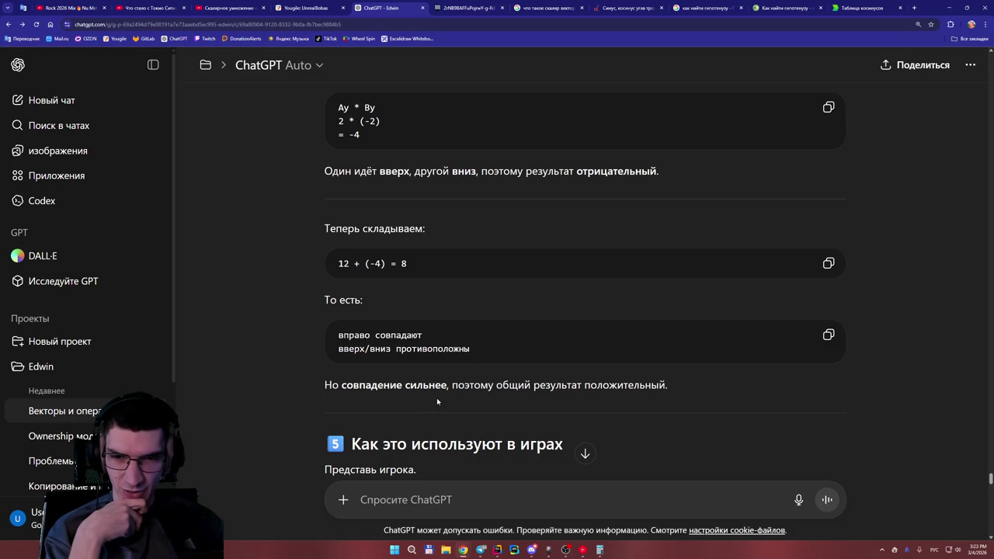
{"action": "scroll", "coordinate": [595, 399], "scroll_direction": "down", "scroll_amount": 2}
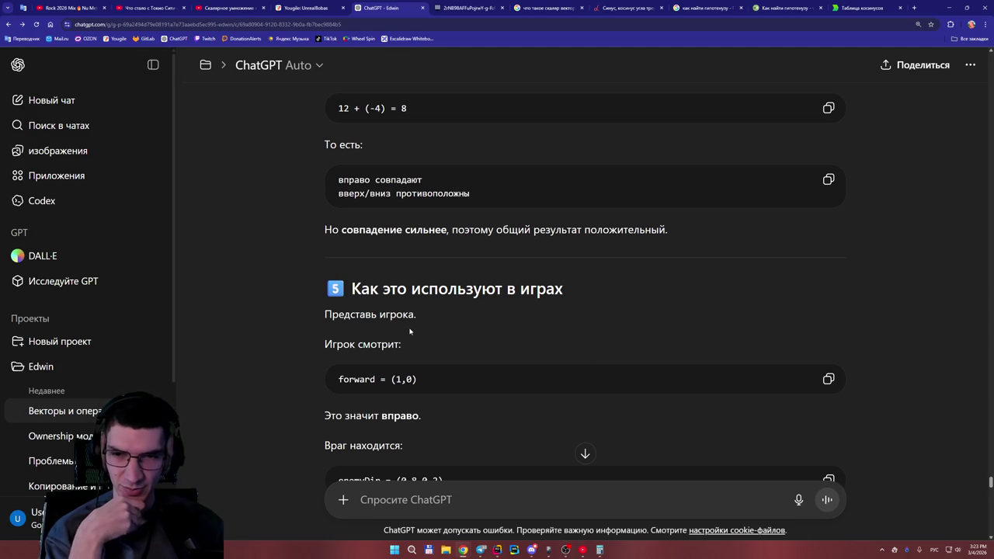
{"action": "scroll", "coordinate": [407, 330], "scroll_direction": "down", "scroll_amount": 1}
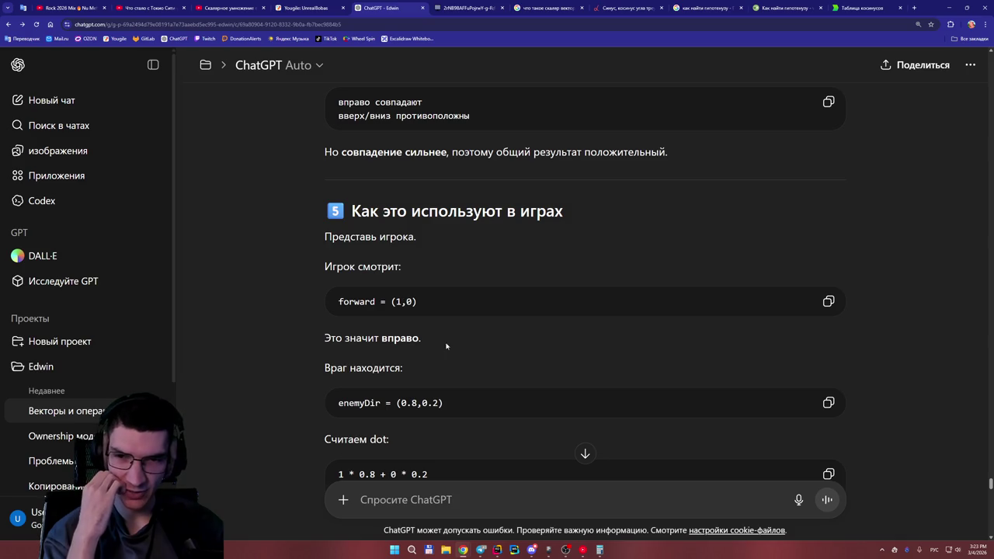
{"action": "scroll", "coordinate": [396, 337], "scroll_direction": "down", "scroll_amount": 1}
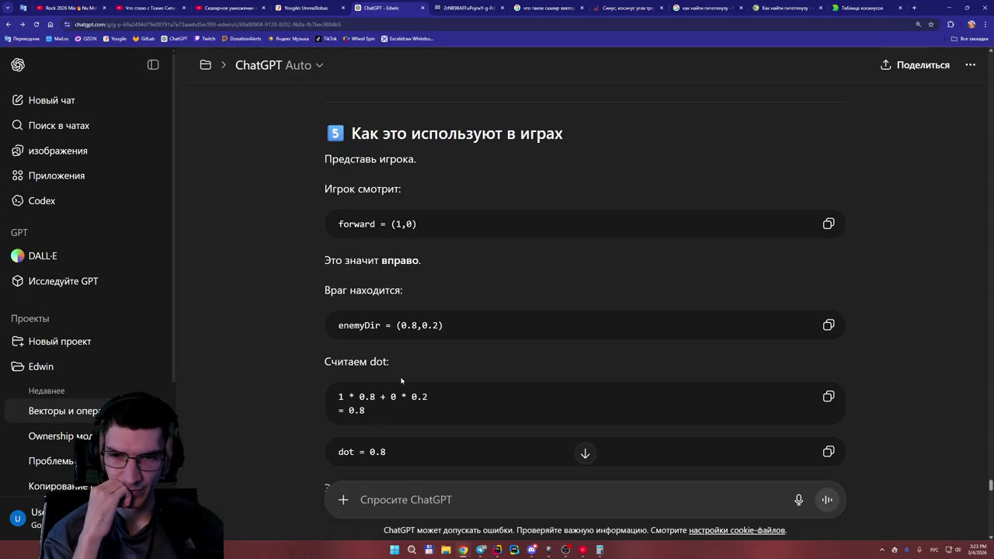
{"action": "scroll", "coordinate": [400, 353], "scroll_direction": "down", "scroll_amount": 2}
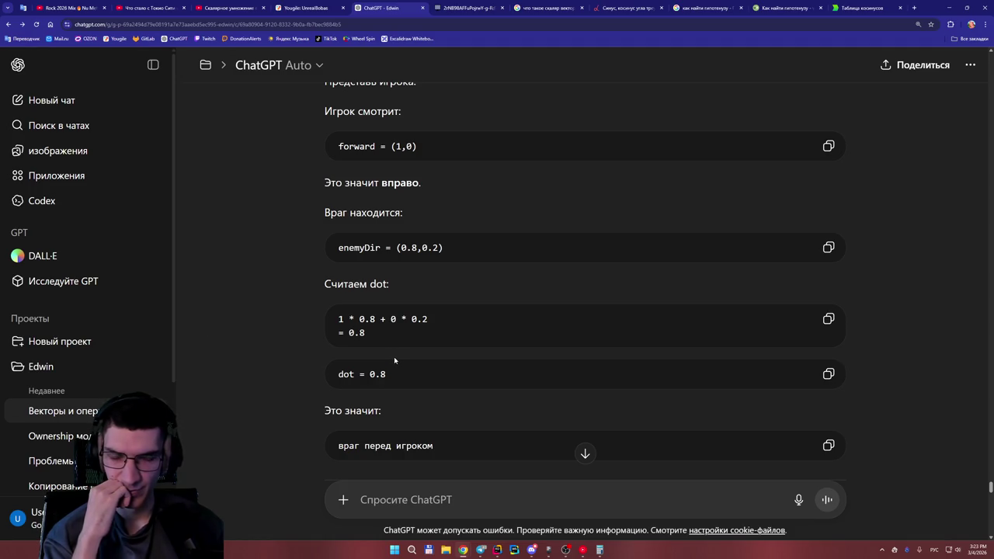
{"action": "scroll", "coordinate": [394, 359], "scroll_direction": "down", "scroll_amount": 3}
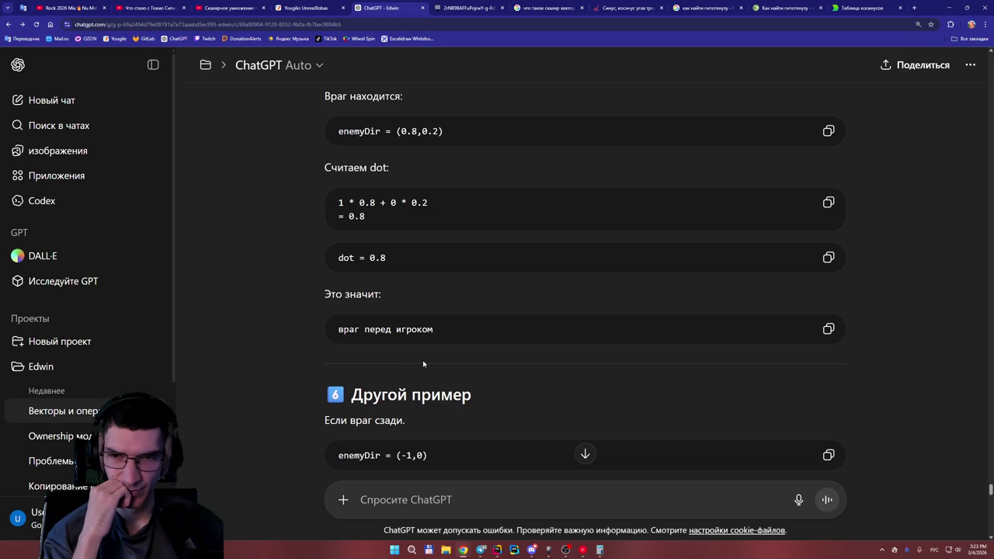
{"action": "scroll", "coordinate": [423, 364], "scroll_direction": "up", "scroll_amount": 2}
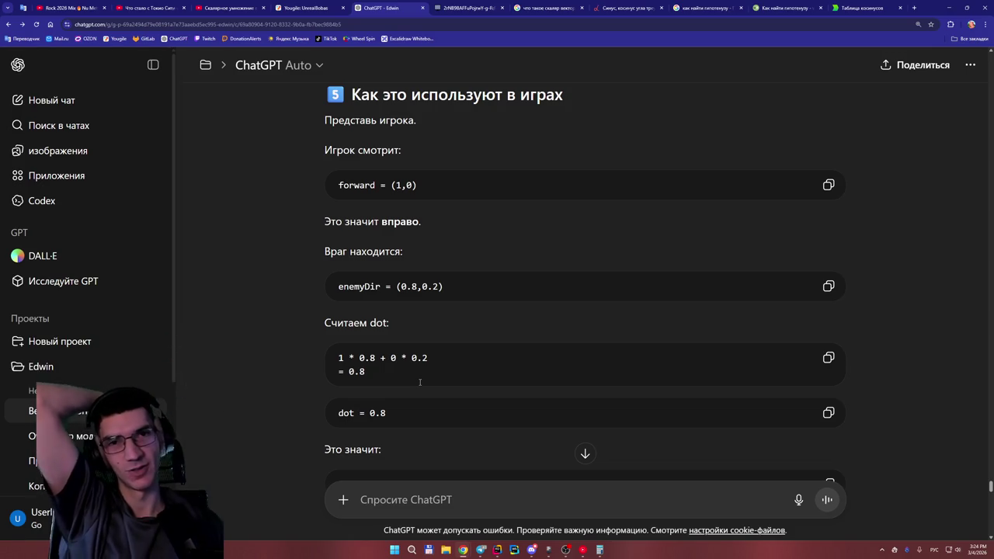
{"action": "key", "text": "ctrl+Tab"}
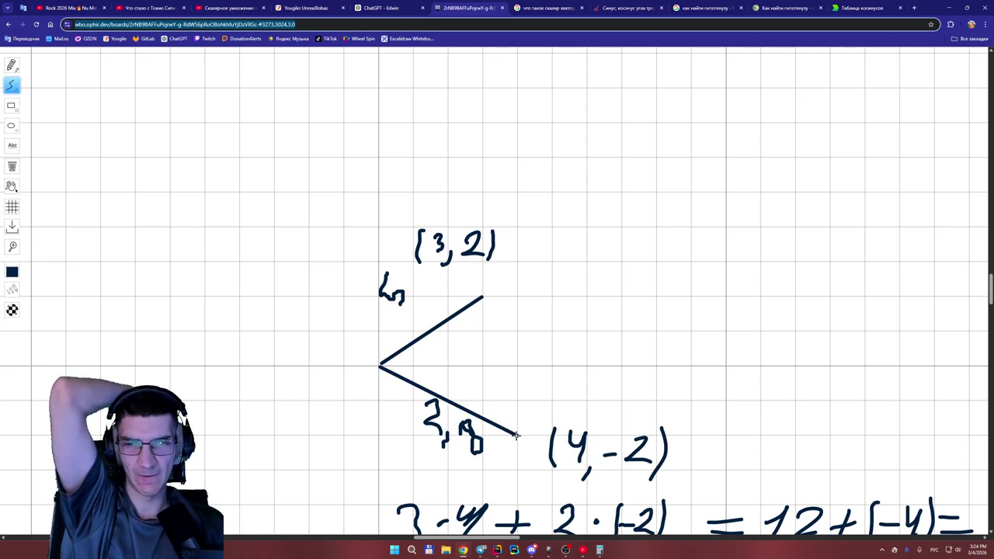
Draw an arrowhead on the vector to (3,2) and a straight line through (4,-2).
{"action": "left_click_drag", "start_coordinate": [482, 297], "coordinate": [409, 317]}
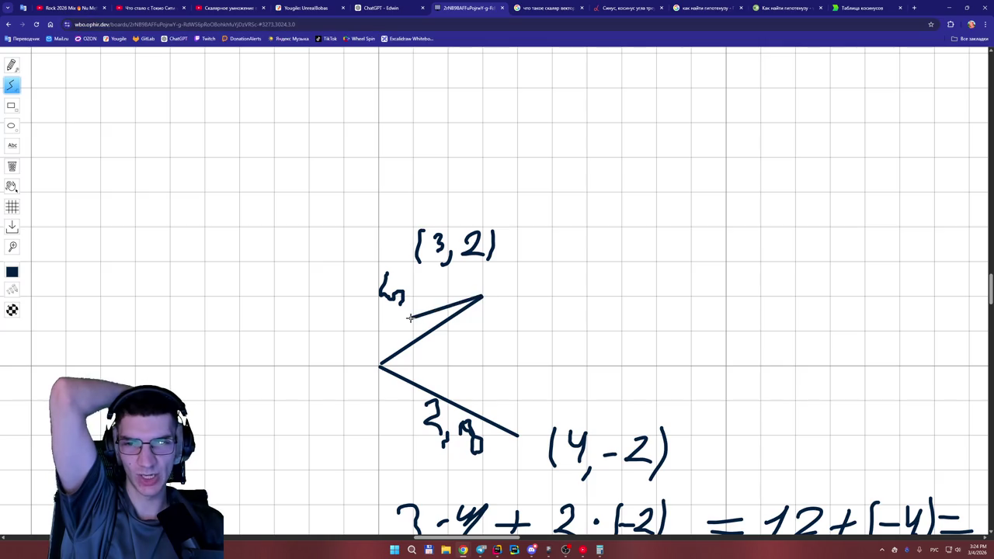
{"action": "left_click_drag", "start_coordinate": [516, 436], "coordinate": [628, 440]}
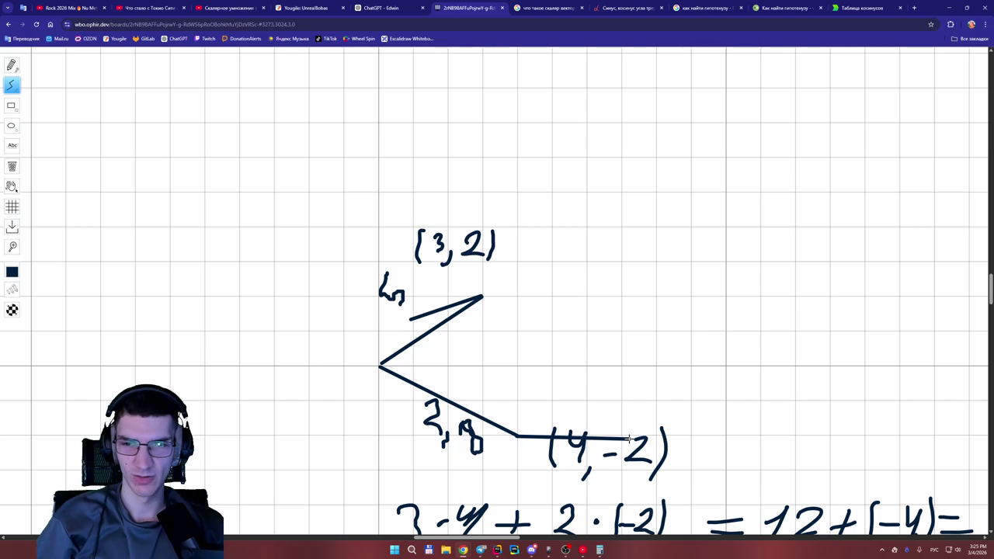
{"action": "left_click_drag", "start_coordinate": [629, 439], "coordinate": [630, 439]}
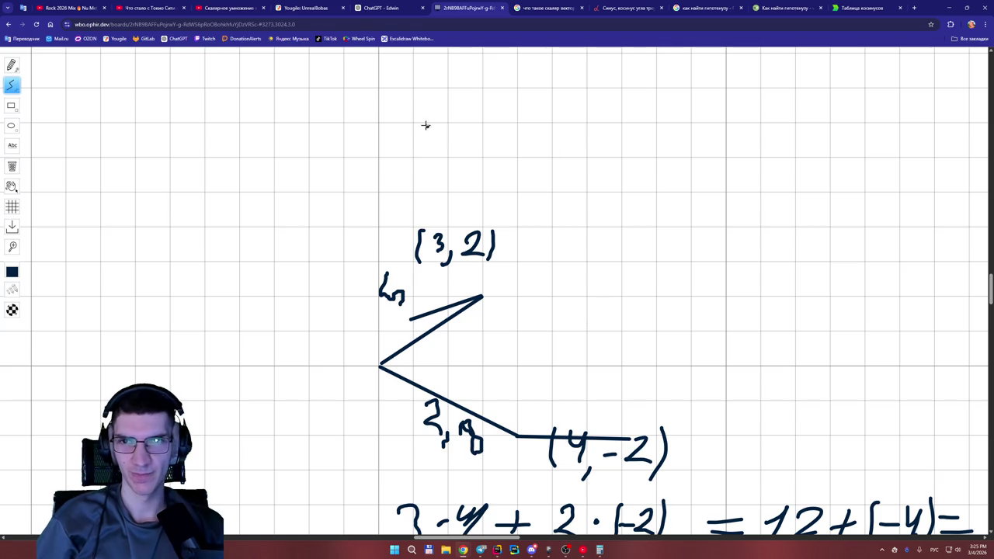
{"action": "key", "text": "ctrl+shift+Tab"}
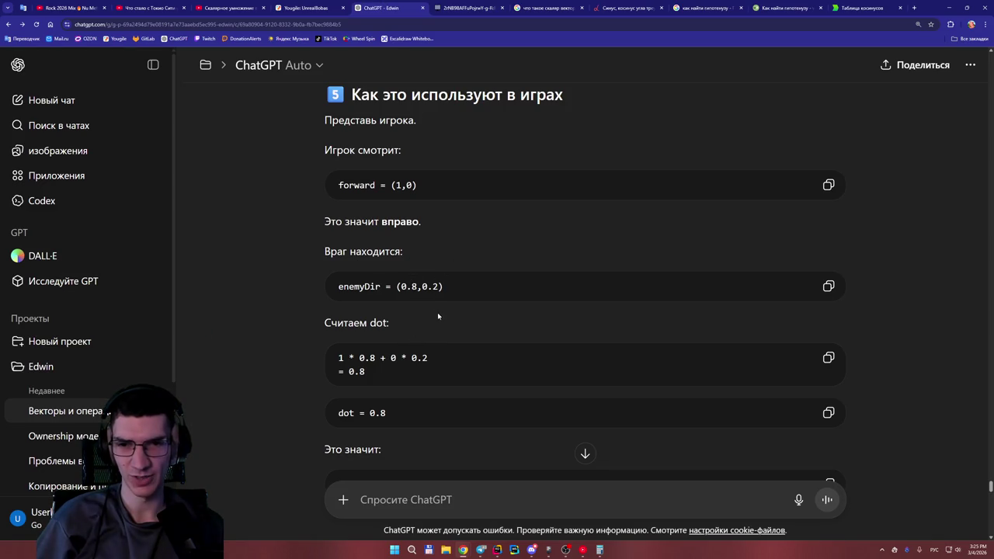
Scroll ChatGPT's answer to section 7, where (1,0)·(0,1) = 0 means strictly sideways.
{"action": "scroll", "coordinate": [437, 312], "scroll_direction": "down", "scroll_amount": 2}
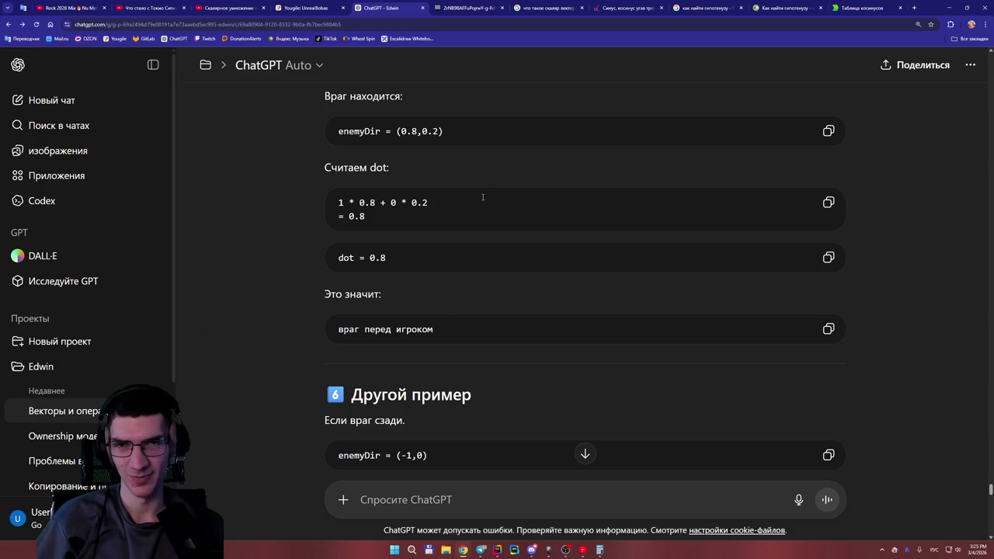
{"action": "scroll", "coordinate": [358, 270], "scroll_direction": "down", "scroll_amount": 2}
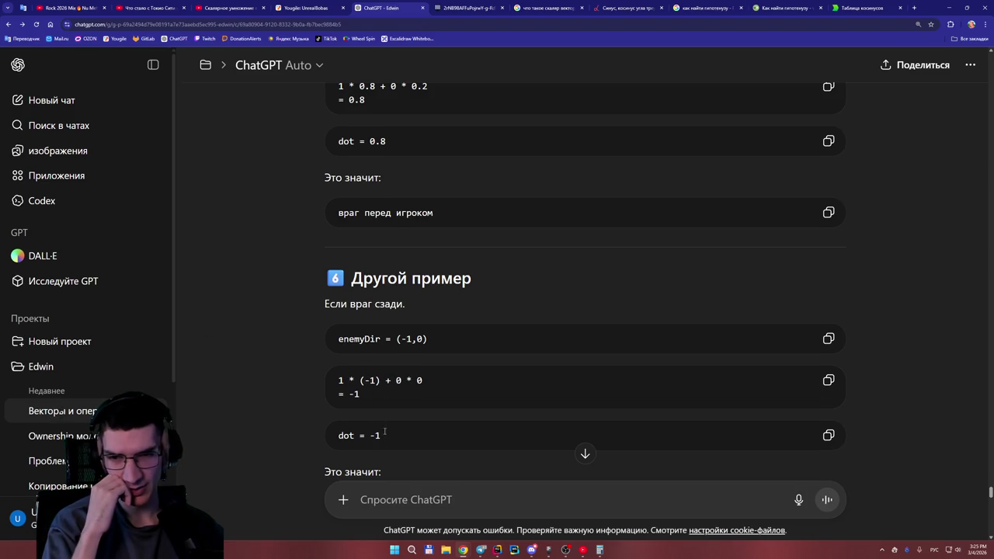
{"action": "scroll", "coordinate": [365, 394], "scroll_direction": "down", "scroll_amount": 1}
{"action": "scroll", "coordinate": [398, 397], "scroll_direction": "down", "scroll_amount": 2}
{"action": "scroll", "coordinate": [398, 397], "scroll_direction": "down", "scroll_amount": 1}
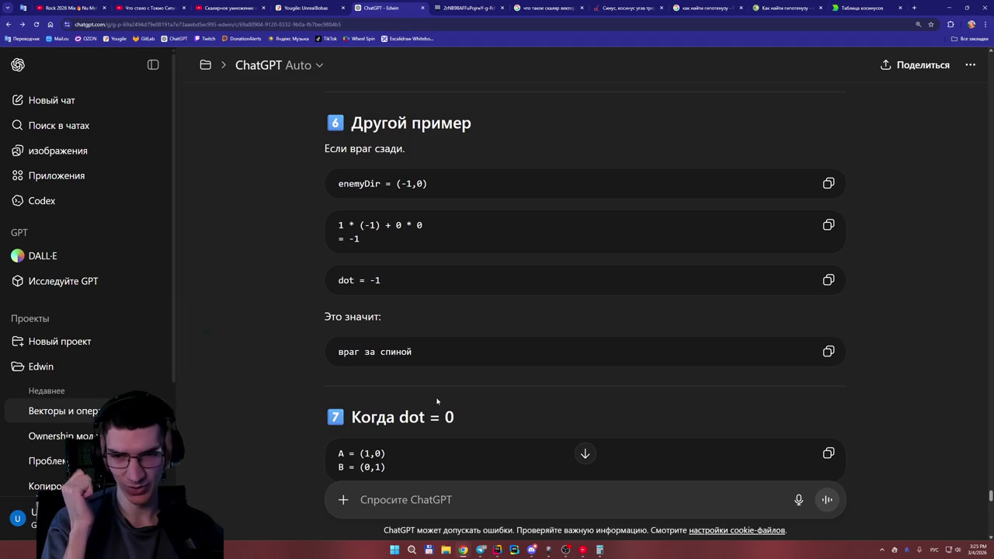
{"action": "scroll", "coordinate": [436, 396], "scroll_direction": "down", "scroll_amount": 3}
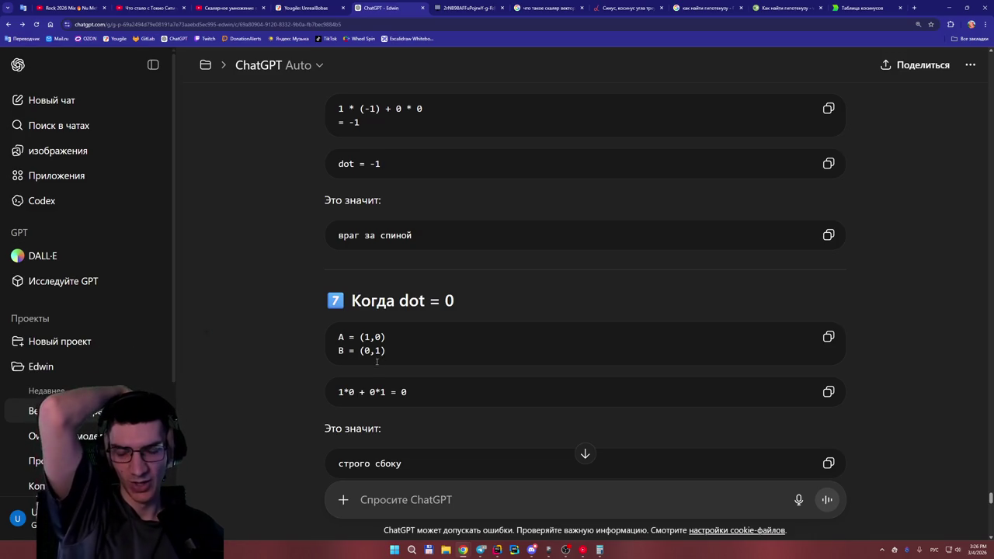
{"action": "scroll", "coordinate": [389, 375], "scroll_direction": "down", "scroll_amount": 3}
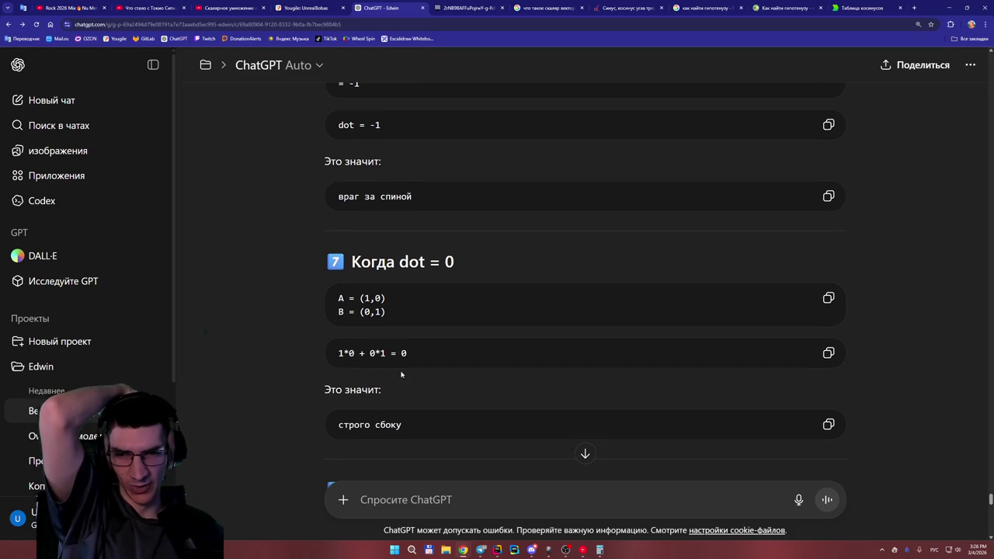
{"action": "scroll", "coordinate": [408, 380], "scroll_direction": "up", "scroll_amount": 6}
{"action": "scroll", "coordinate": [409, 380], "scroll_direction": "down", "scroll_amount": 7}
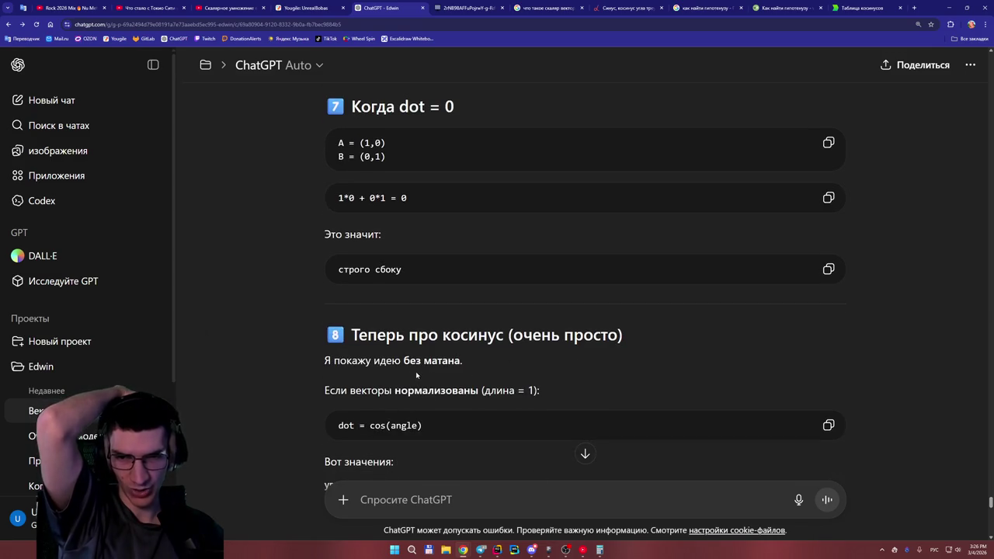
{"action": "scroll", "coordinate": [574, 372], "scroll_direction": "down", "scroll_amount": 1}
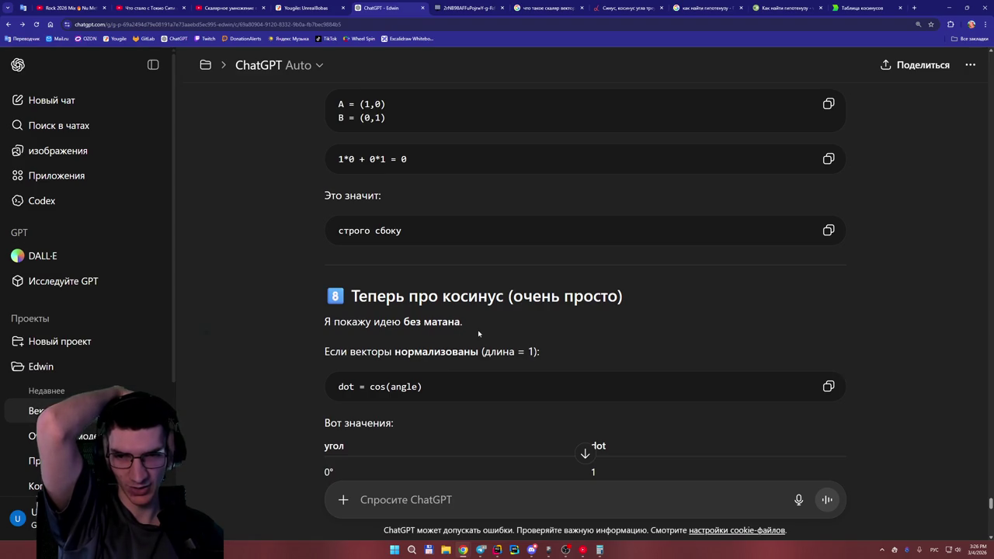
{"action": "scroll", "coordinate": [506, 334], "scroll_direction": "down", "scroll_amount": 2}
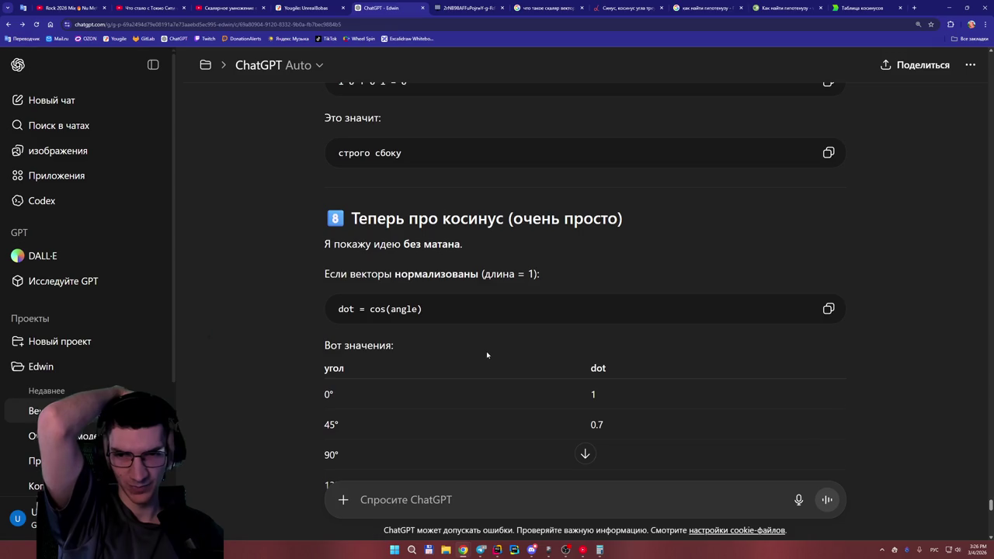
{"action": "scroll", "coordinate": [486, 353], "scroll_direction": "down", "scroll_amount": 2}
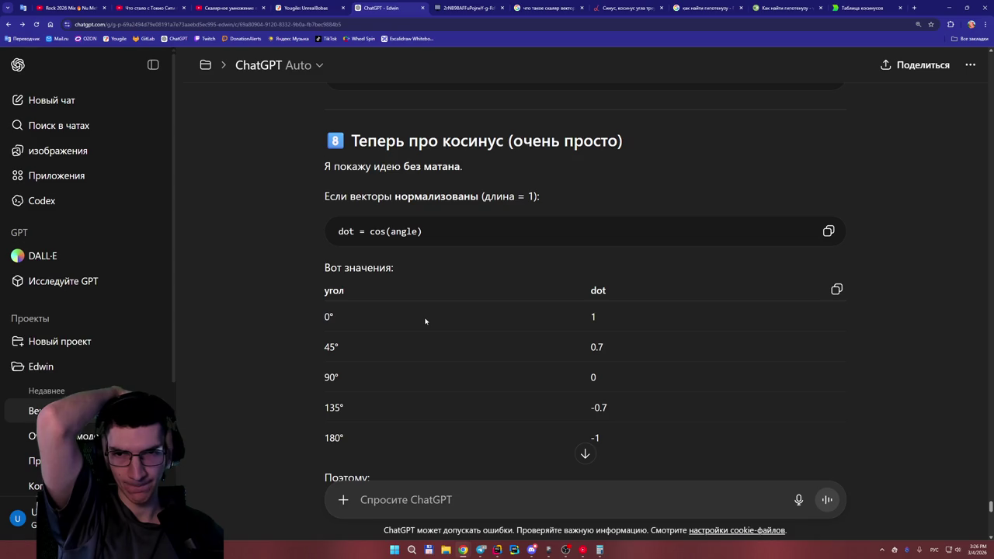
{"action": "scroll", "coordinate": [424, 320], "scroll_direction": "down", "scroll_amount": 1}
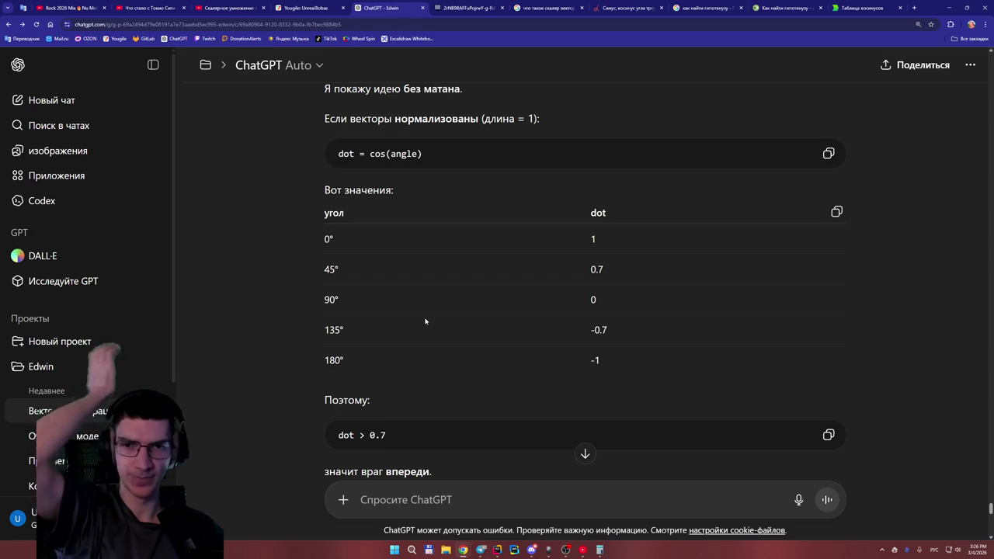
{"action": "double_click", "coordinate": [404, 153]}
{"action": "left_click", "coordinate": [444, 178]}
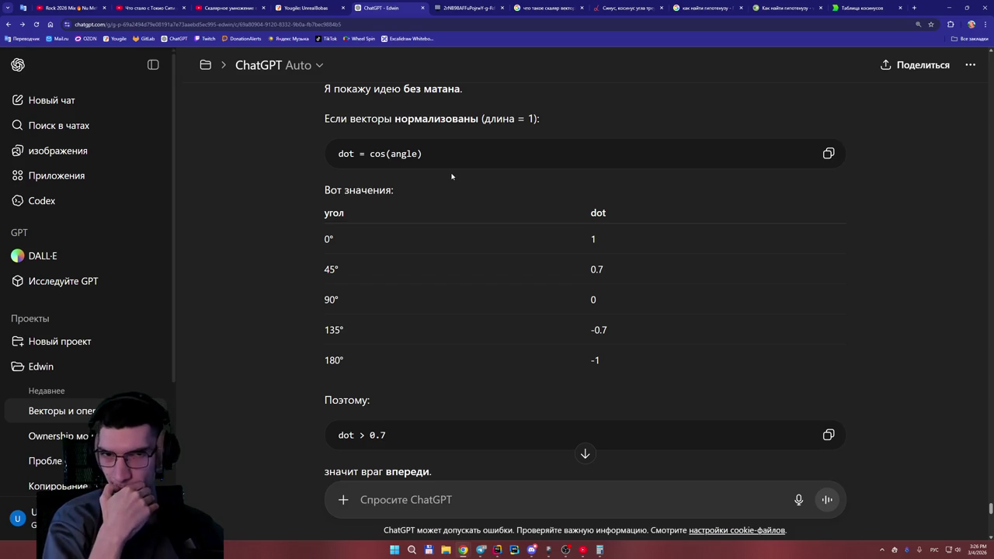
{"action": "scroll", "coordinate": [534, 184], "scroll_direction": "up", "scroll_amount": 1}
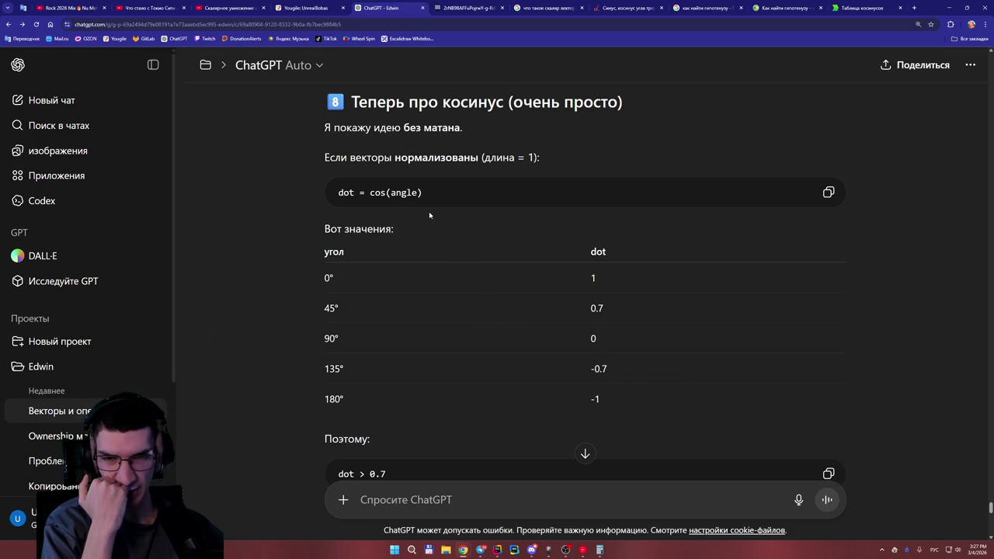
{"action": "scroll", "coordinate": [442, 225], "scroll_direction": "down", "scroll_amount": 1}
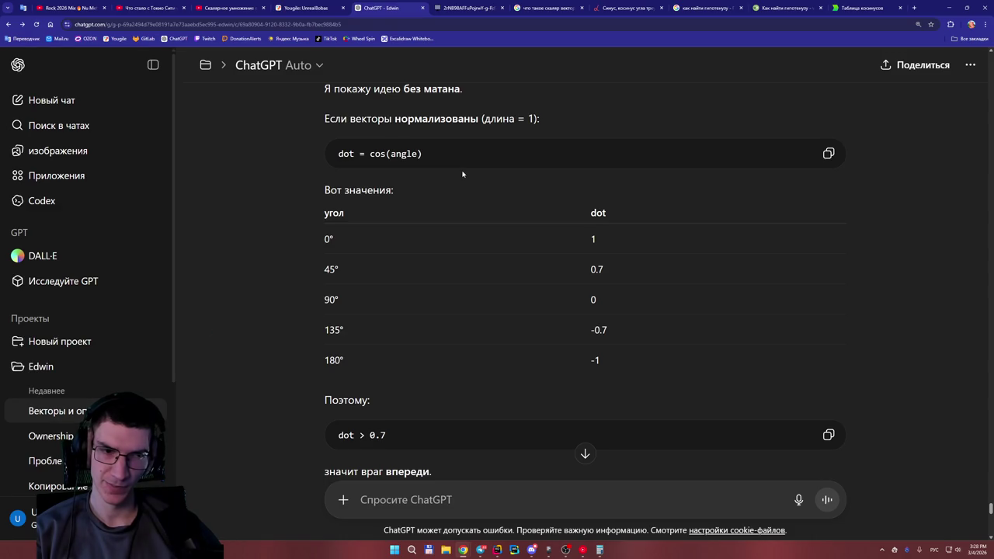
Read ChatGPT's mini task with forward = (0,1) and enemyDir = (1,0), then go back to the whiteboard.
{"action": "scroll", "coordinate": [460, 176], "scroll_direction": "down", "scroll_amount": 3}
{"action": "scroll", "coordinate": [458, 175], "scroll_direction": "down", "scroll_amount": 1}
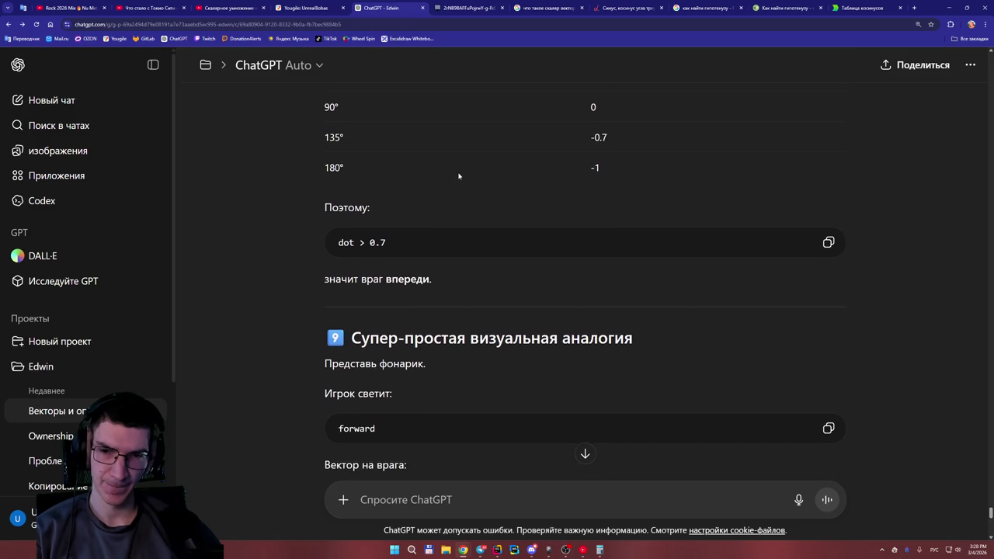
{"action": "scroll", "coordinate": [458, 176], "scroll_direction": "down", "scroll_amount": 2}
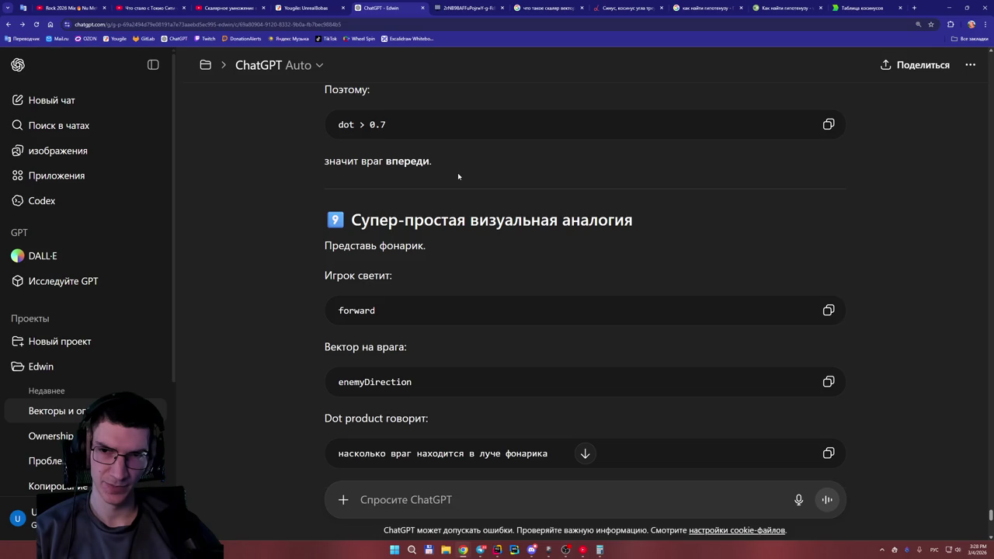
{"action": "scroll", "coordinate": [458, 176], "scroll_direction": "down", "scroll_amount": 3}
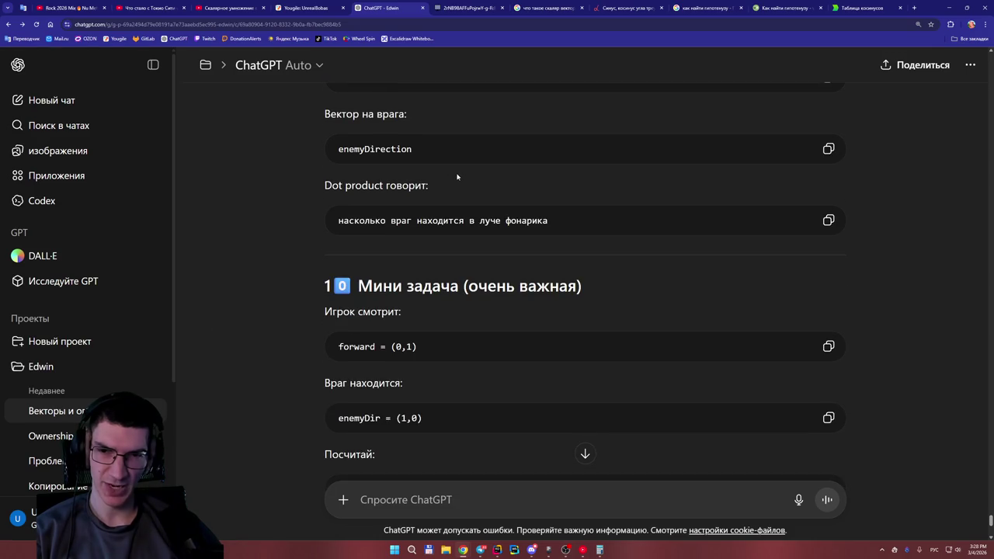
{"action": "scroll", "coordinate": [454, 182], "scroll_direction": "up", "scroll_amount": 3}
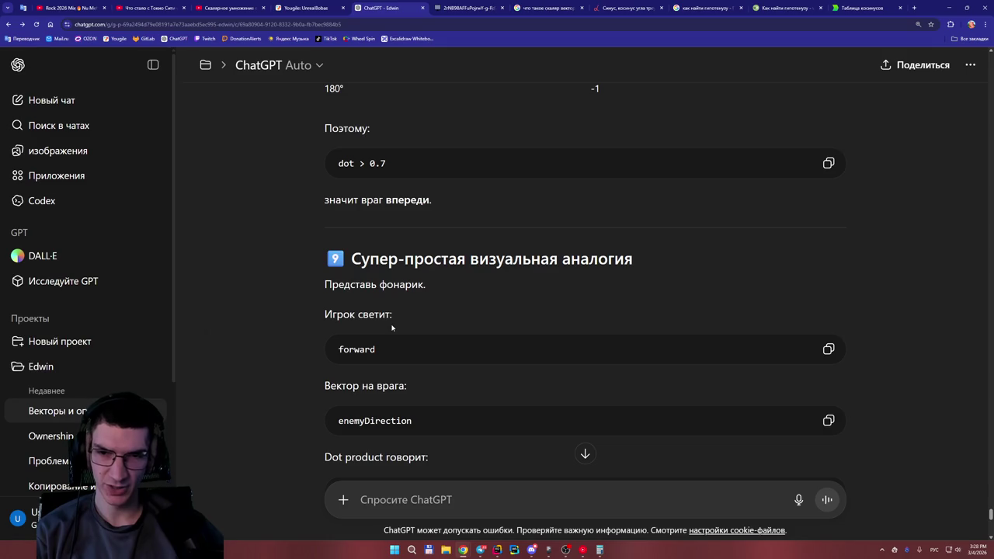
{"action": "scroll", "coordinate": [391, 327], "scroll_direction": "down", "scroll_amount": 1}
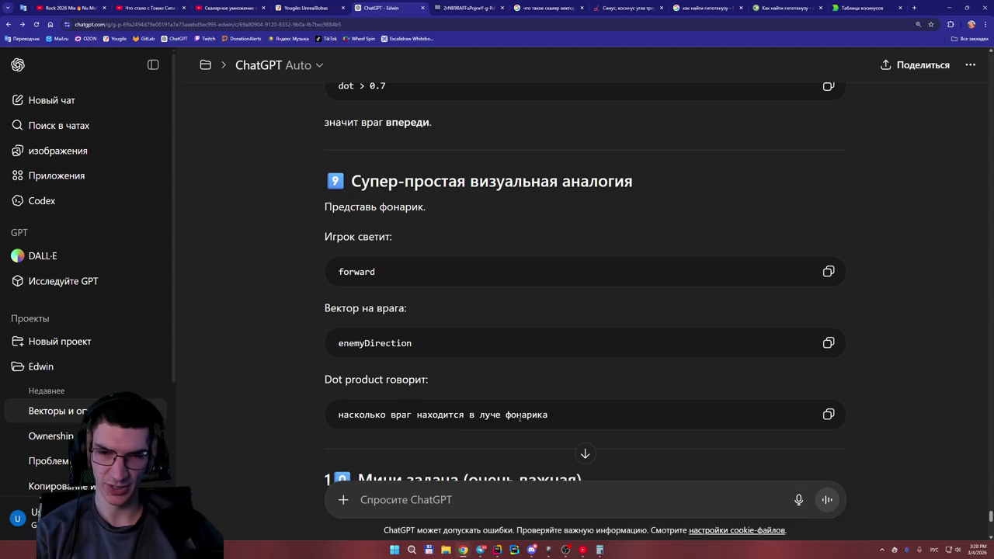
{"action": "scroll", "coordinate": [519, 417], "scroll_direction": "down", "scroll_amount": 2}
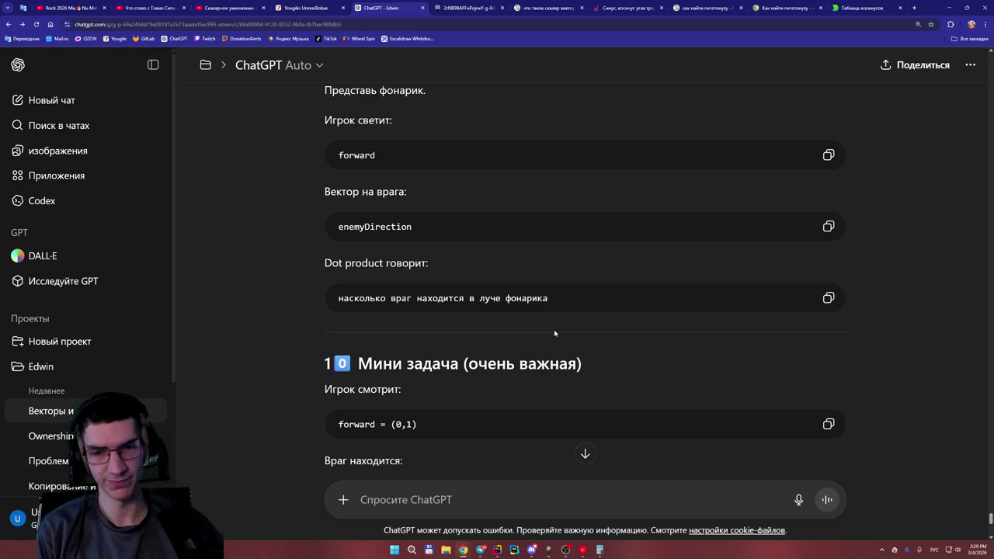
{"action": "scroll", "coordinate": [559, 330], "scroll_direction": "down", "scroll_amount": 2}
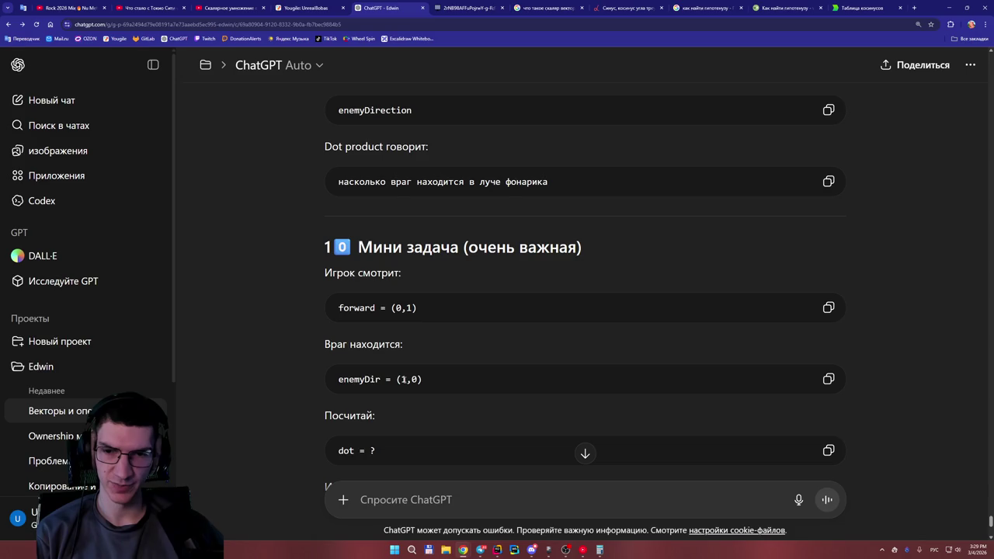
{"action": "scroll", "coordinate": [403, 379], "scroll_direction": "down", "scroll_amount": 3}
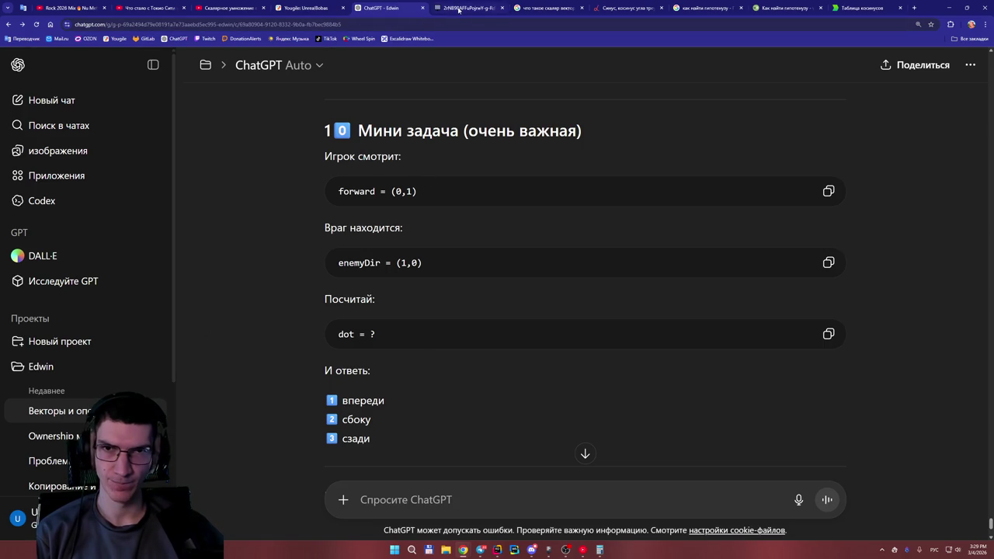
{"action": "left_click", "coordinate": [458, 8]}
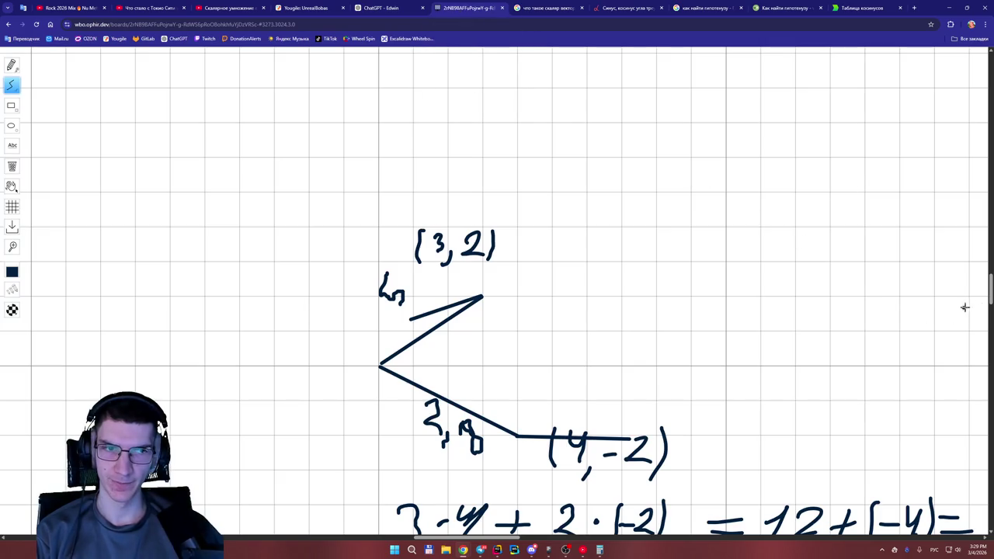
Handwrite "(0,1) – мы" near the top of the board with the pencil.
{"action": "left_click_drag", "start_coordinate": [988, 297], "coordinate": [990, 376]}
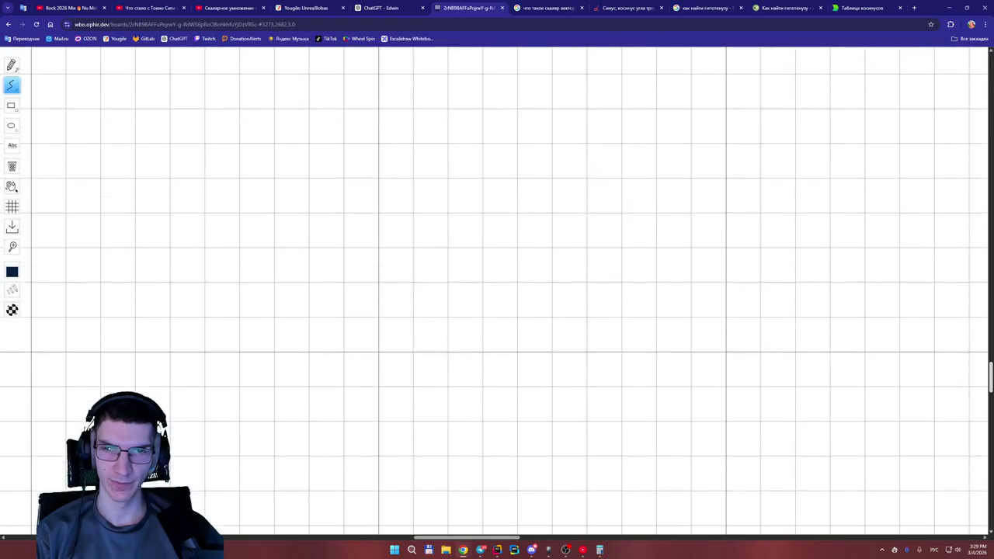
{"action": "left_click", "coordinate": [14, 68]}
{"action": "mouse_move", "coordinate": [365, 93]}
{"action": "left_mouse_down"}
{"action": "mouse_move", "coordinate": [362, 152]}
{"action": "mouse_move", "coordinate": [384, 97]}
{"action": "mouse_move", "coordinate": [408, 132]}
{"action": "left_mouse_up"}
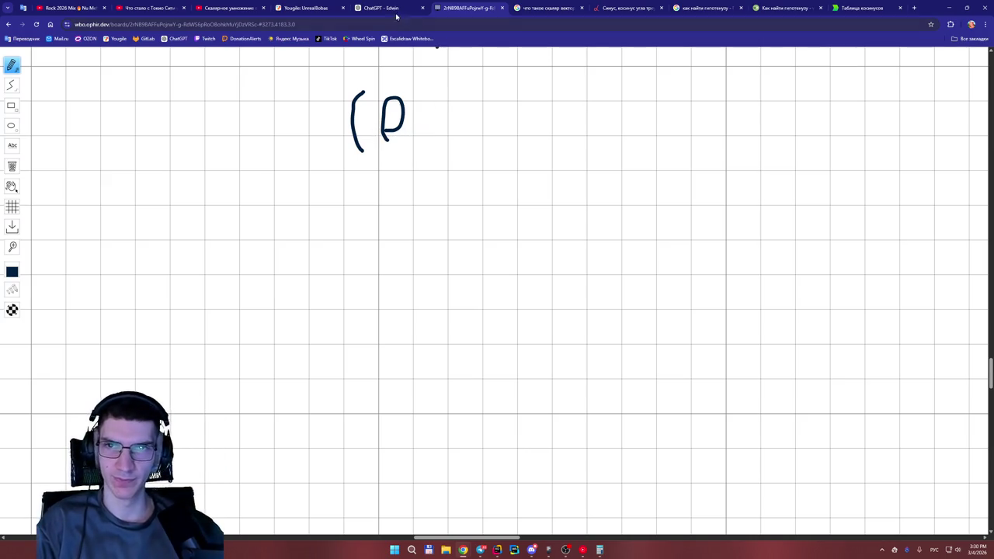
{"action": "left_click", "coordinate": [384, 8]}
{"action": "left_click", "coordinate": [465, 7]}
{"action": "mouse_move", "coordinate": [415, 136]}
{"action": "left_mouse_down"}
{"action": "mouse_move", "coordinate": [411, 151]}
{"action": "mouse_move", "coordinate": [453, 99]}
{"action": "mouse_move", "coordinate": [444, 141]}
{"action": "left_mouse_up"}
{"action": "mouse_move", "coordinate": [465, 93]}
{"action": "left_mouse_down"}
{"action": "mouse_move", "coordinate": [472, 110]}
{"action": "mouse_move", "coordinate": [464, 146]}
{"action": "mouse_move", "coordinate": [515, 118]}
{"action": "left_mouse_up"}
{"action": "mouse_move", "coordinate": [530, 116]}
{"action": "left_mouse_down"}
{"action": "mouse_move", "coordinate": [524, 128]}
{"action": "mouse_move", "coordinate": [557, 104]}
{"action": "mouse_move", "coordinate": [588, 129]}
{"action": "mouse_move", "coordinate": [607, 115]}
{"action": "mouse_move", "coordinate": [630, 138]}
{"action": "left_mouse_up"}
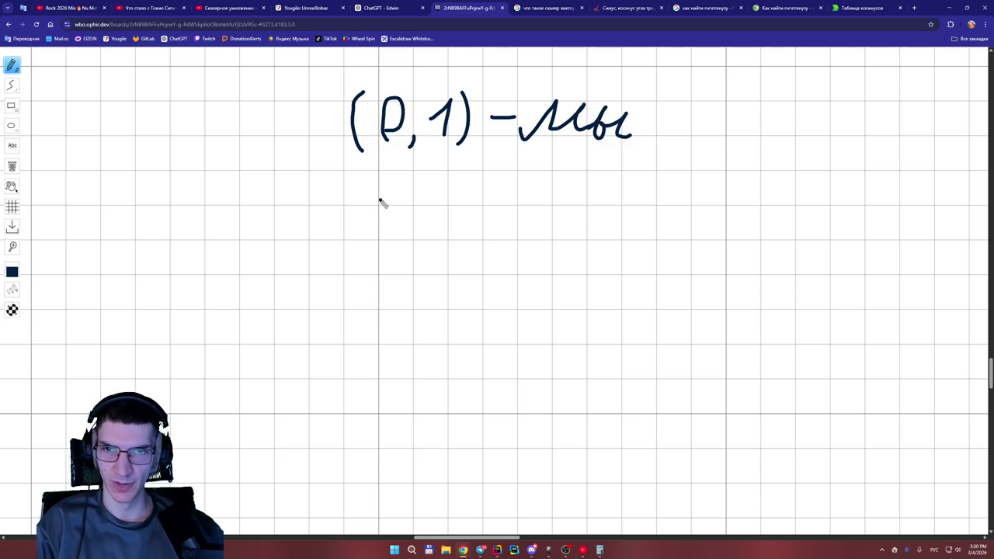
Handwrite "(1,0) – враг" on the line below.
{"action": "left_click_drag", "start_coordinate": [372, 186], "coordinate": [363, 239]}
{"action": "left_click_drag", "start_coordinate": [378, 219], "coordinate": [401, 238]}
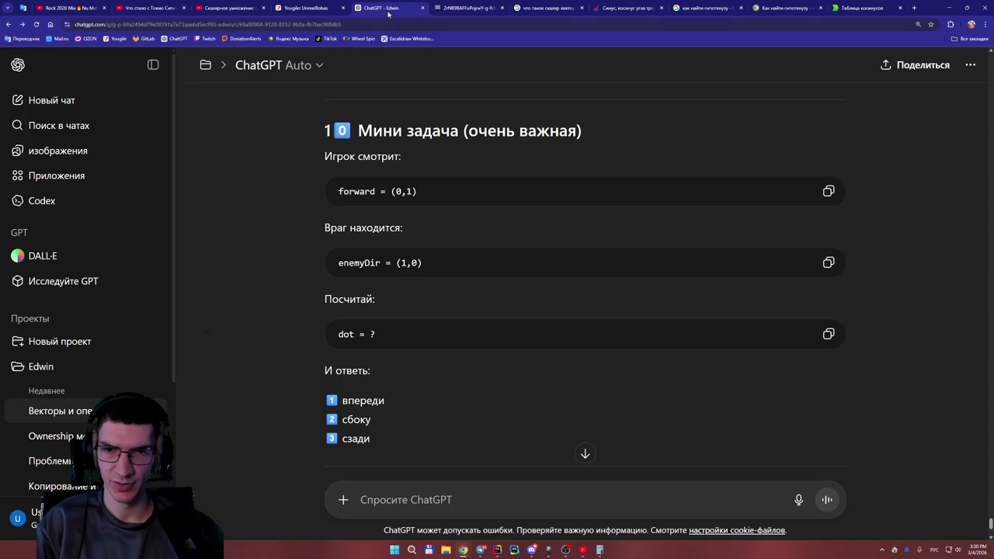
{"action": "left_click", "coordinate": [466, 8]}
{"action": "mouse_move", "coordinate": [432, 224]}
{"action": "left_mouse_down"}
{"action": "mouse_move", "coordinate": [446, 196]}
{"action": "mouse_move", "coordinate": [444, 219]}
{"action": "mouse_move", "coordinate": [458, 233]}
{"action": "mouse_move", "coordinate": [519, 219]}
{"action": "left_mouse_up"}
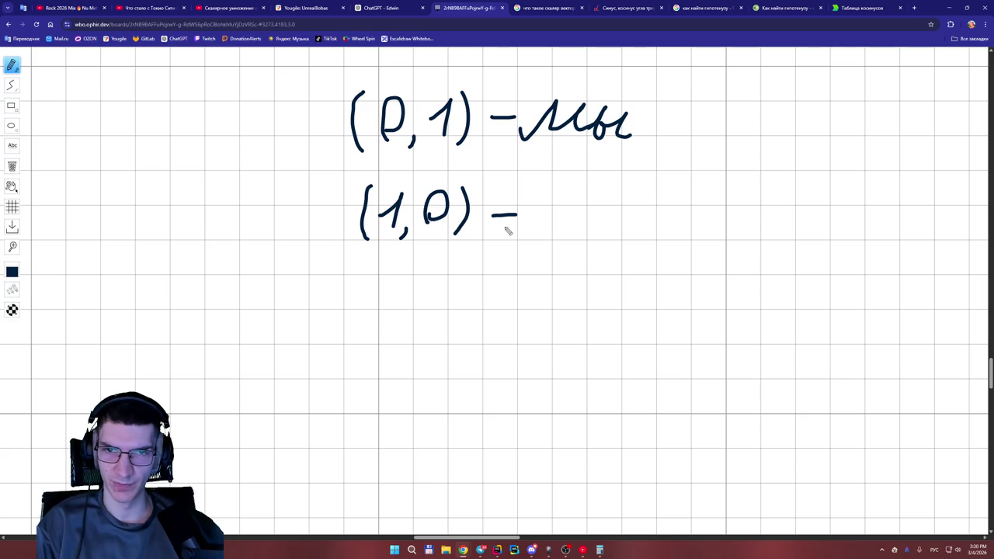
{"action": "mouse_move", "coordinate": [536, 219]}
{"action": "left_mouse_down"}
{"action": "mouse_move", "coordinate": [573, 233]}
{"action": "mouse_move", "coordinate": [623, 212]}
{"action": "mouse_move", "coordinate": [660, 231]}
{"action": "left_mouse_up"}
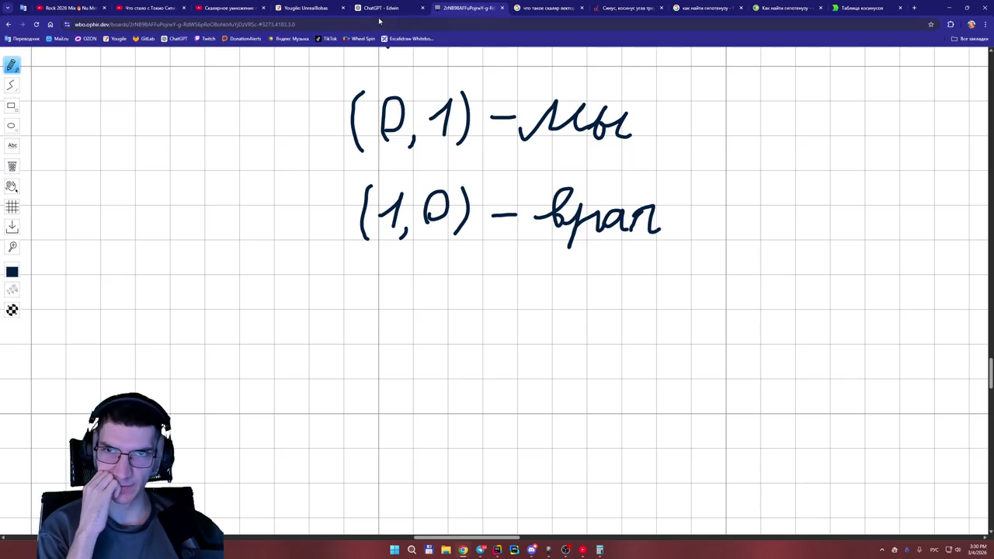
Scroll ChatGPT's answer back to the 'Мини задача' asking for dot of (0,1) and (1,0).
{"action": "key", "text": "ctrl+shift+Tab"}
{"action": "scroll", "coordinate": [599, 304], "scroll_direction": "up", "scroll_amount": 4}
{"action": "scroll", "coordinate": [599, 304], "scroll_direction": "up", "scroll_amount": 10}
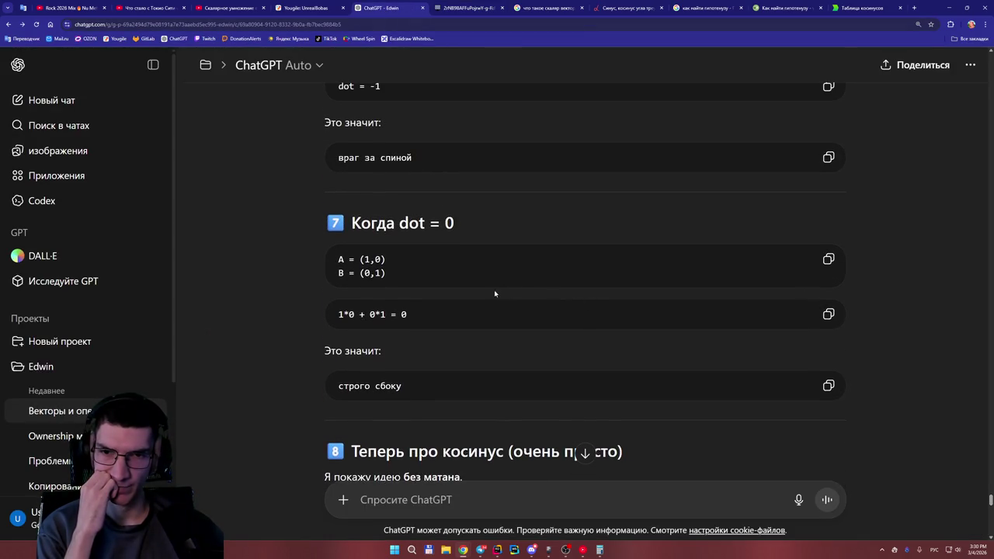
{"action": "scroll", "coordinate": [453, 287], "scroll_direction": "up", "scroll_amount": 3}
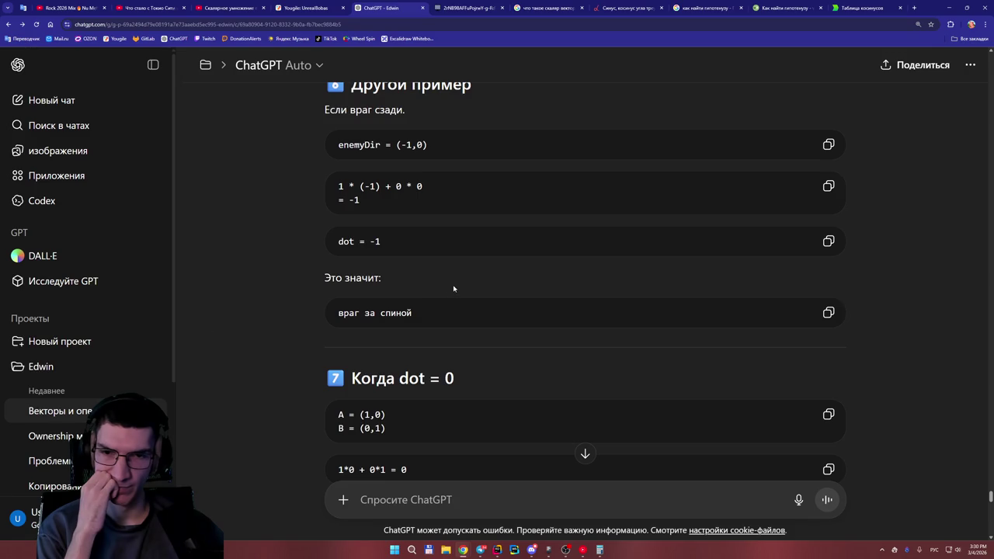
{"action": "scroll", "coordinate": [455, 287], "scroll_direction": "up", "scroll_amount": 1}
{"action": "scroll", "coordinate": [455, 287], "scroll_direction": "down", "scroll_amount": 2}
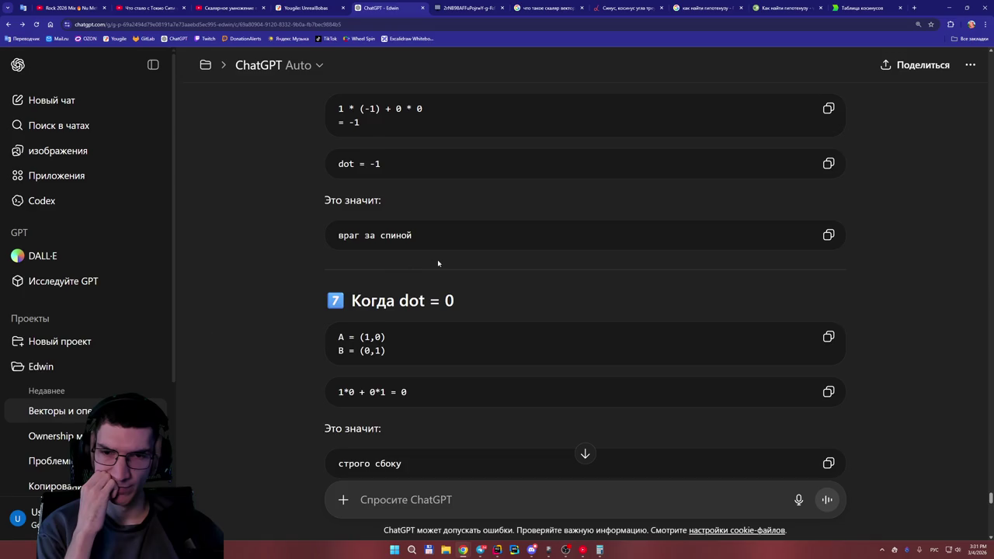
{"action": "scroll", "coordinate": [441, 261], "scroll_direction": "down", "scroll_amount": 10}
{"action": "scroll", "coordinate": [478, 284], "scroll_direction": "up", "scroll_amount": 3}
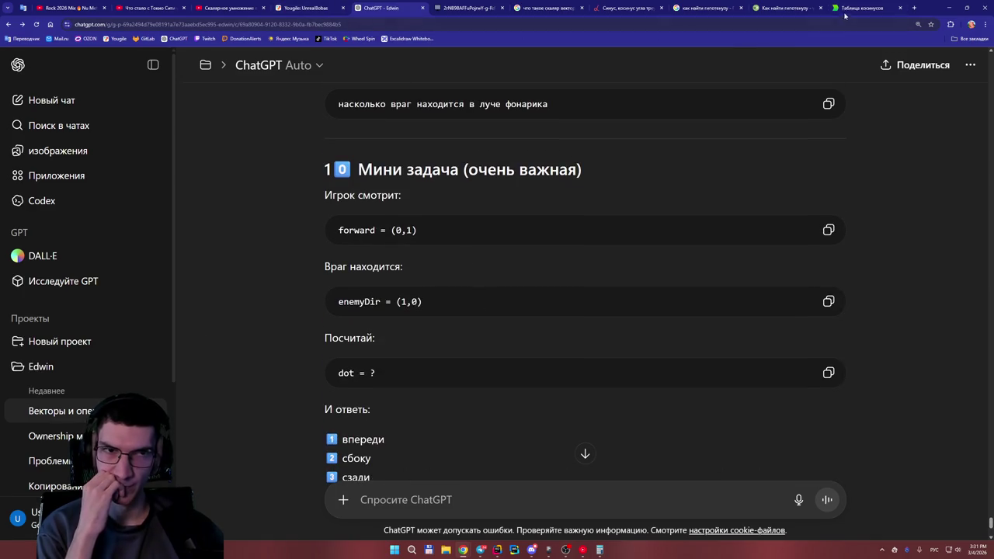
Write 1·1 = 1 below the vector lines and start "cos" beside it.
{"action": "left_click", "coordinate": [476, 7]}
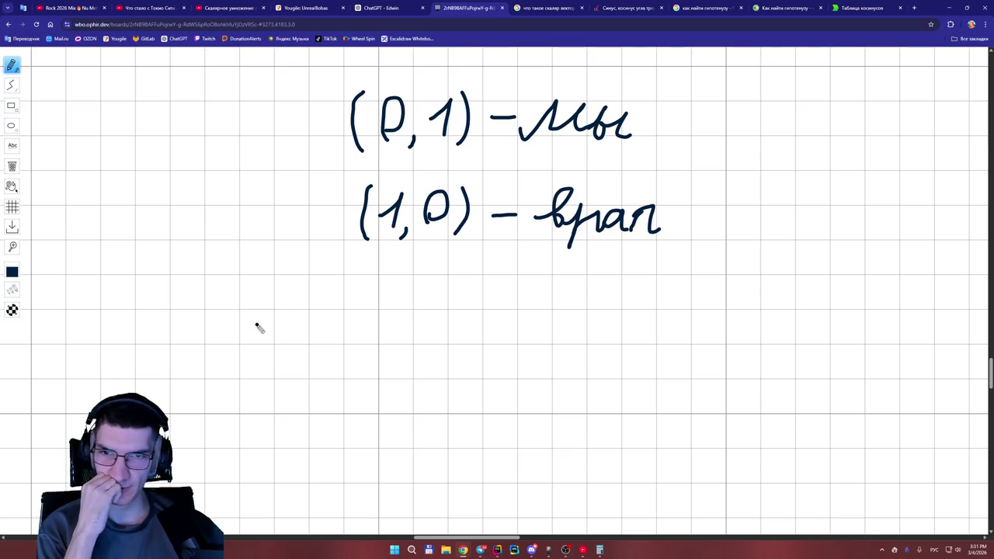
{"action": "mouse_move", "coordinate": [288, 326]}
{"action": "left_mouse_down"}
{"action": "mouse_move", "coordinate": [300, 337]}
{"action": "mouse_move", "coordinate": [354, 336]}
{"action": "mouse_move", "coordinate": [396, 319]}
{"action": "mouse_move", "coordinate": [395, 333]}
{"action": "mouse_move", "coordinate": [432, 342]}
{"action": "left_mouse_up"}
{"action": "left_click", "coordinate": [322, 326]}
{"action": "left_click", "coordinate": [333, 328]}
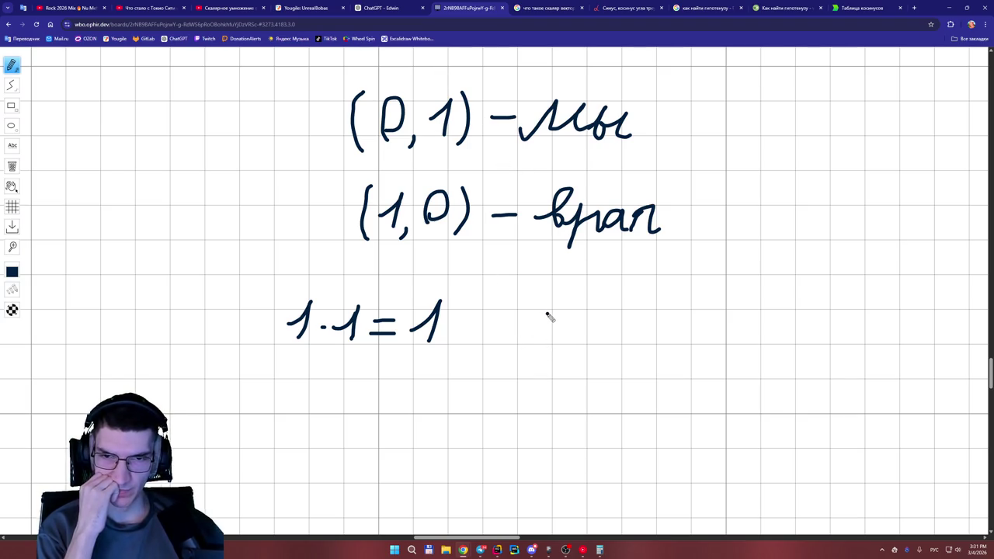
{"action": "mouse_move", "coordinate": [541, 311]}
{"action": "left_mouse_down"}
{"action": "mouse_move", "coordinate": [534, 349]}
{"action": "mouse_move", "coordinate": [557, 333]}
{"action": "mouse_move", "coordinate": [599, 328]}
{"action": "mouse_move", "coordinate": [590, 343]}
{"action": "left_mouse_up"}
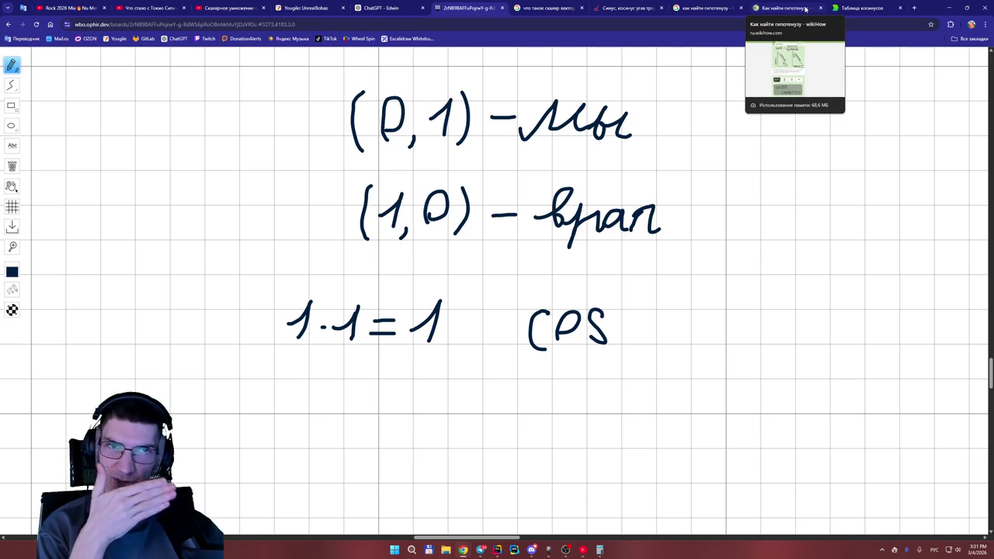
Search Google for 'тригонометрический круг' and enlarge the mathvox.wiki unit-circle image.
{"action": "left_click", "coordinate": [710, 7]}
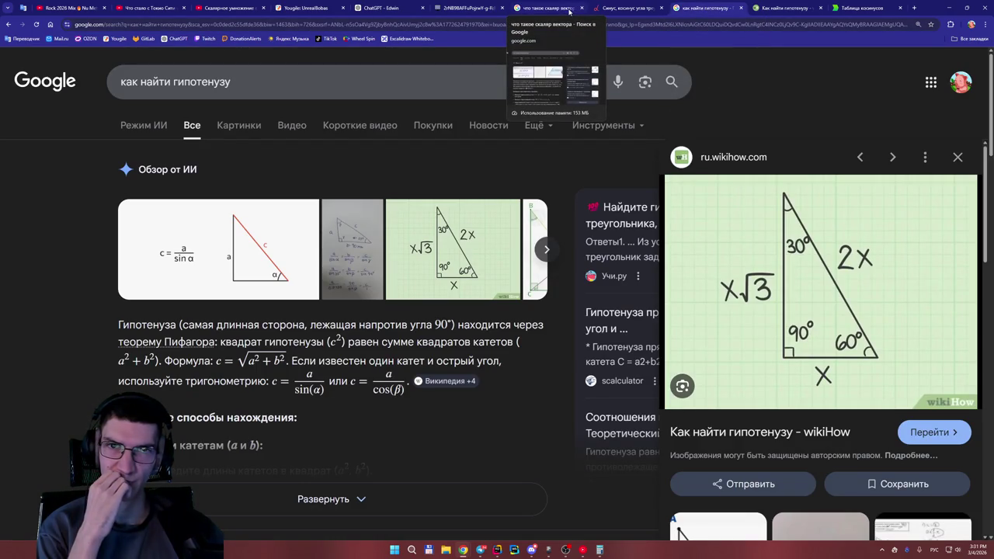
{"action": "left_click", "coordinate": [578, 78]}
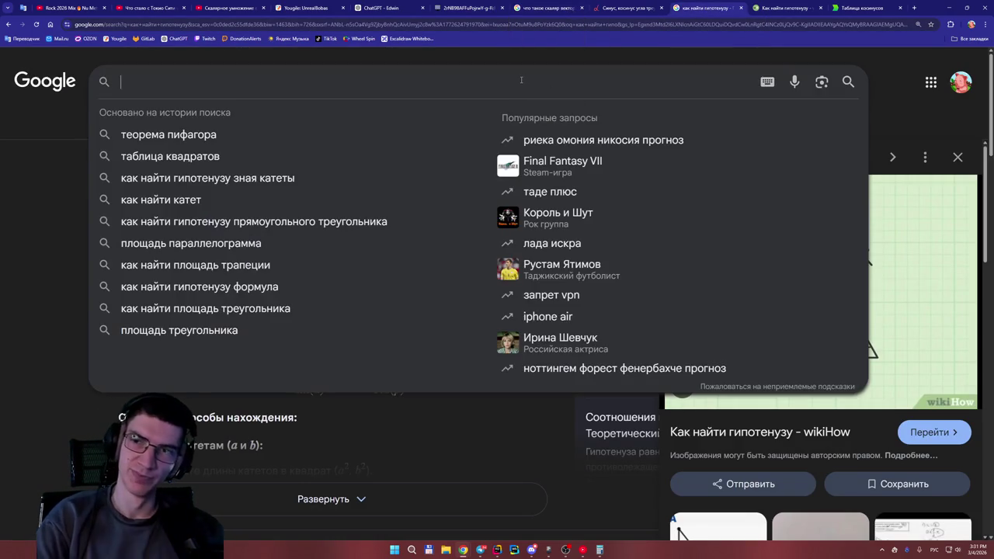
{"action": "type", "text": "три"}
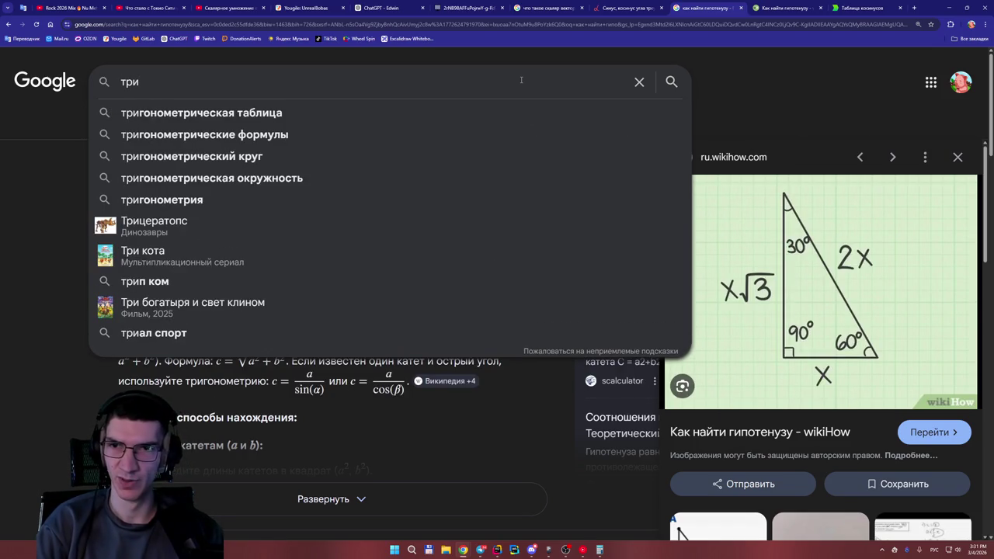
{"action": "key", "text": "Down"}
{"action": "key", "text": "Down"}
{"action": "key", "text": "Down"}
{"action": "key", "text": "Return"}
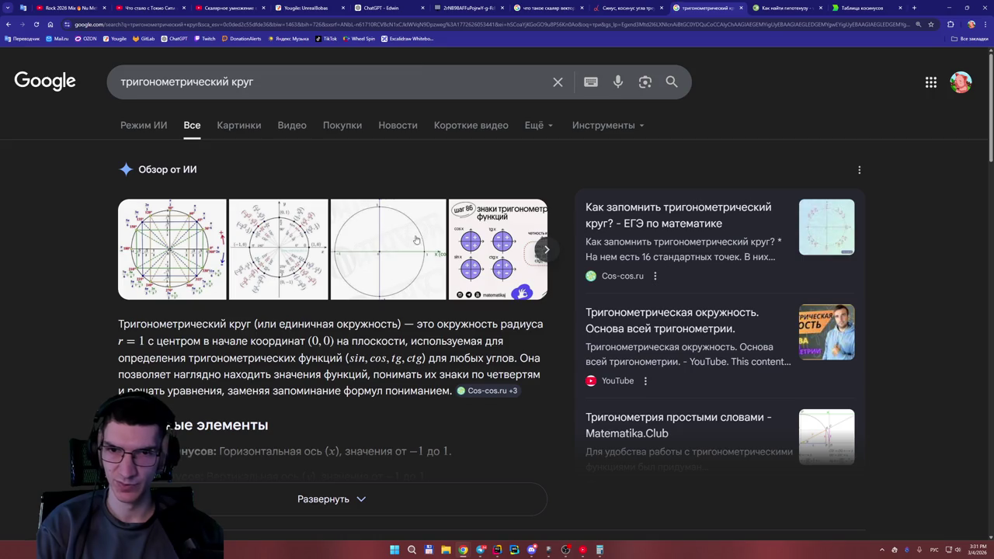
{"action": "left_click", "coordinate": [407, 234]}
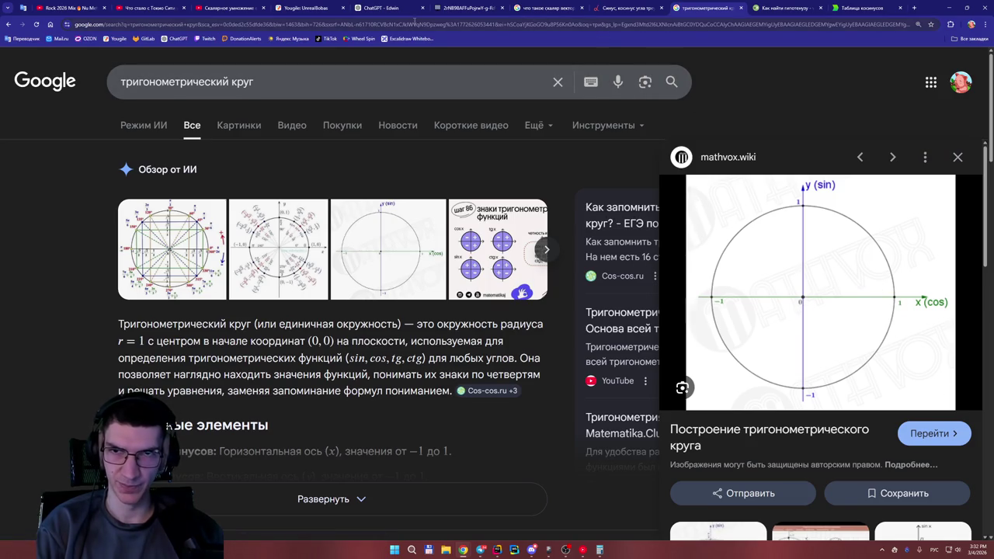
{"action": "left_click", "coordinate": [406, 8]}
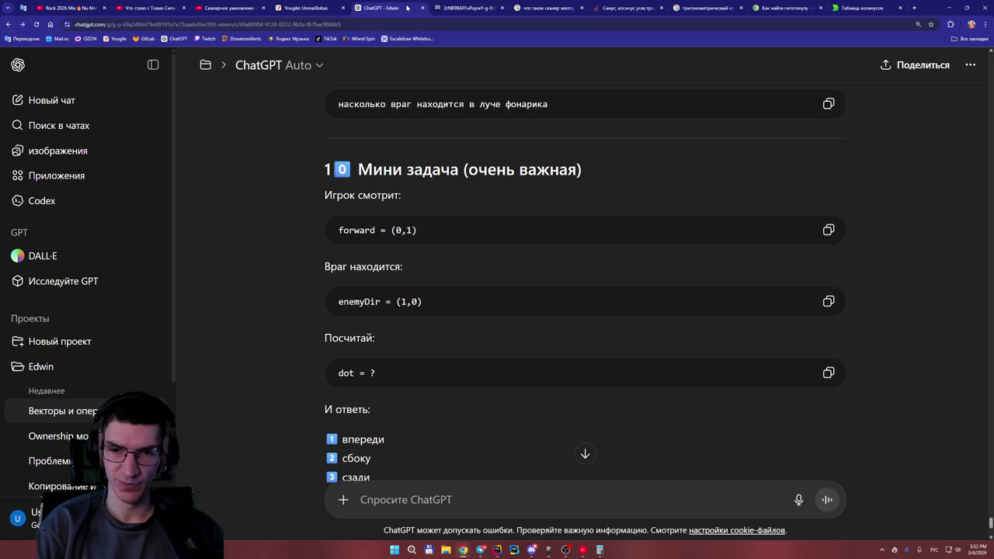
{"action": "left_click", "coordinate": [470, 8]}
Complete the third line with "(1) = 0°" so it reads cos(1) = 0°.
{"action": "left_click_drag", "start_coordinate": [629, 304], "coordinate": [626, 348]}
{"action": "mouse_move", "coordinate": [638, 326]}
{"action": "left_mouse_down"}
{"action": "mouse_move", "coordinate": [652, 312]}
{"action": "mouse_move", "coordinate": [649, 351]}
{"action": "left_mouse_up"}
{"action": "left_click_drag", "start_coordinate": [662, 294], "coordinate": [652, 356]}
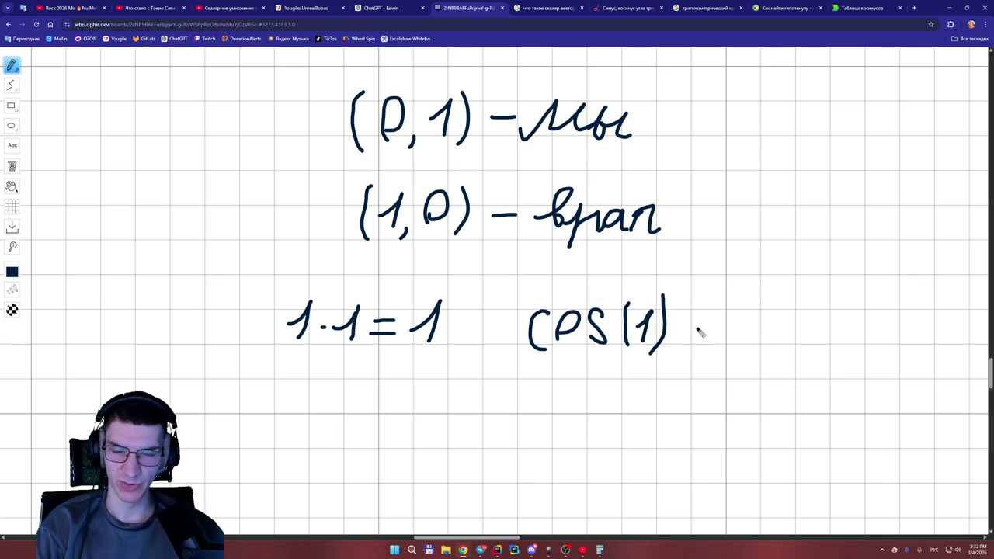
{"action": "mouse_move", "coordinate": [694, 323]}
{"action": "left_mouse_down"}
{"action": "mouse_move", "coordinate": [737, 333]}
{"action": "mouse_move", "coordinate": [774, 303]}
{"action": "left_mouse_up"}
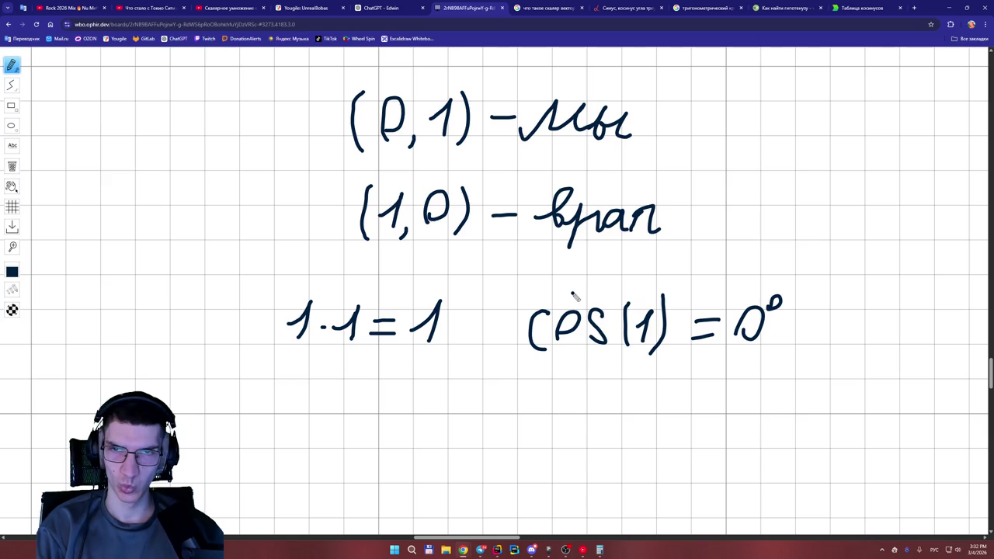
{"action": "left_click", "coordinate": [380, 8]}
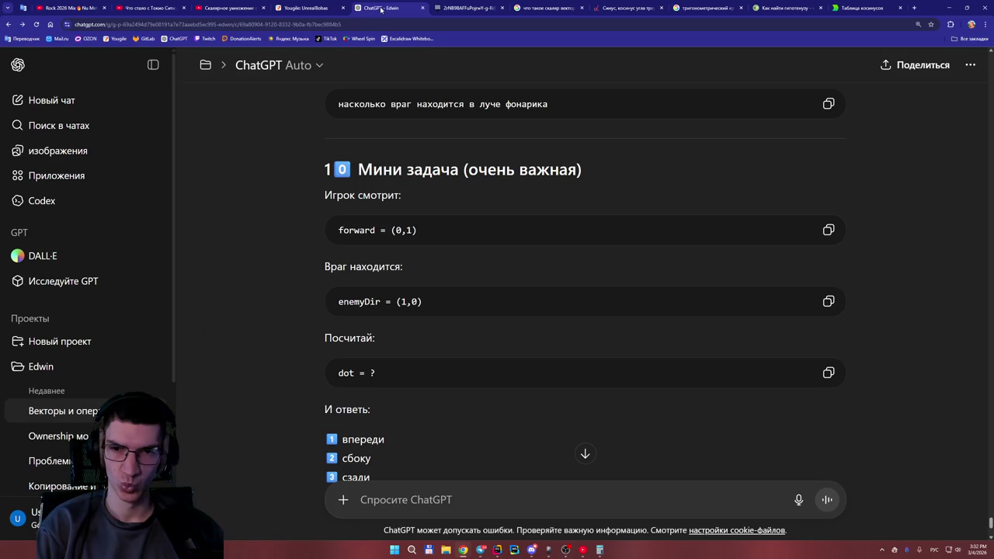
Type the reply "Сбоку, так как 0*0 + 1*1 = 1, 1*1 + 0*0 = 1" to the mini task.
{"action": "scroll", "coordinate": [329, 232], "scroll_direction": "down", "scroll_amount": 1}
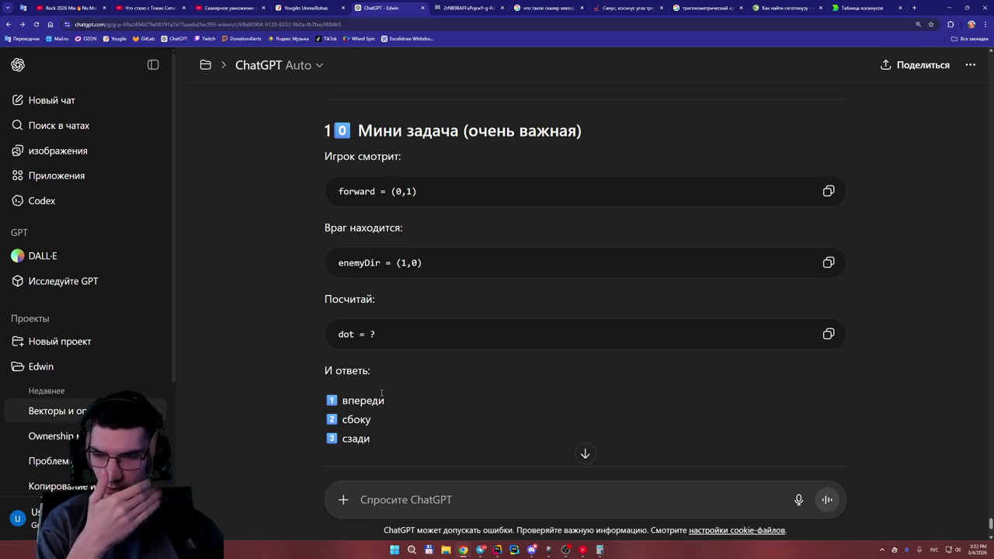
{"action": "scroll", "coordinate": [389, 396], "scroll_direction": "down", "scroll_amount": 1}
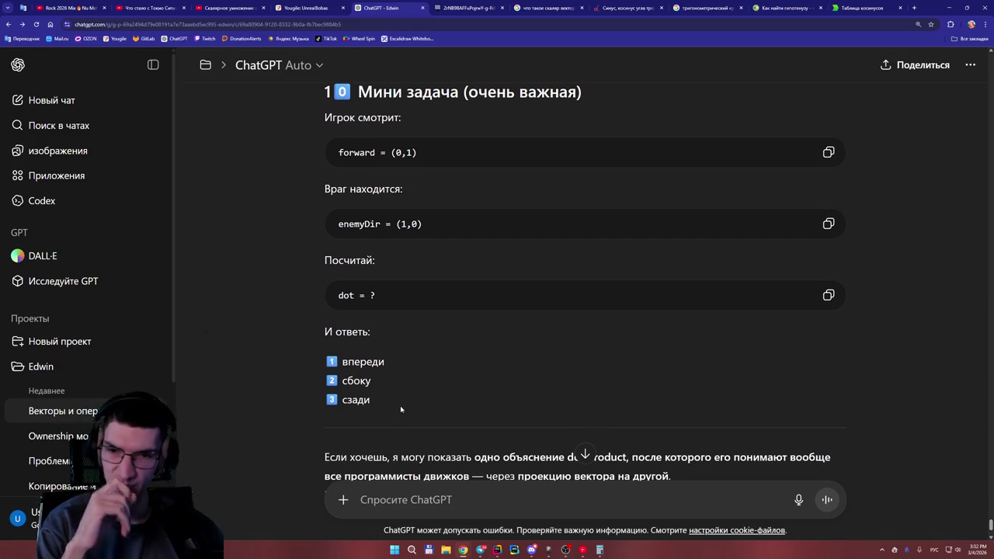
{"action": "left_click", "coordinate": [412, 491]}
{"action": "type", "text": "Сбо"}
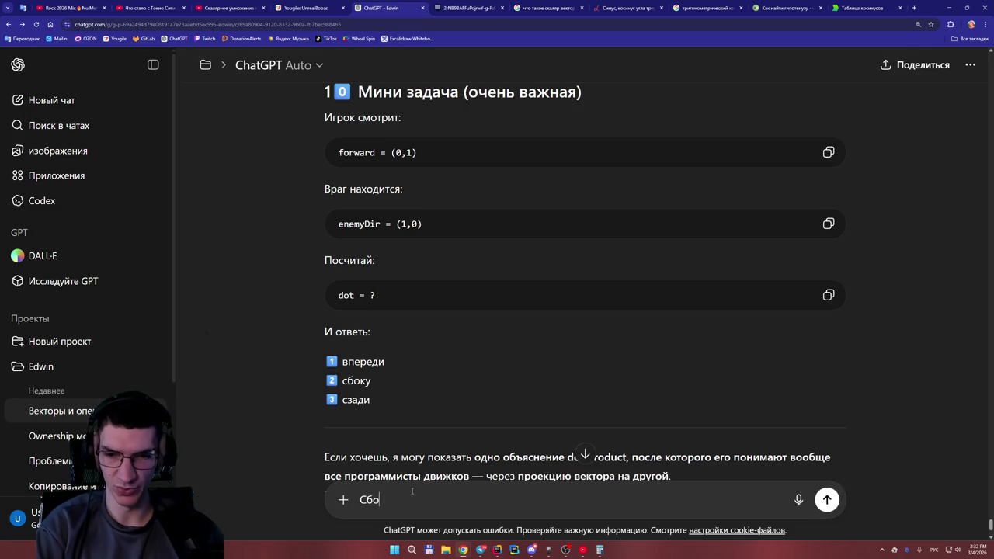
{"action": "type", "text": "ку, т.к"}
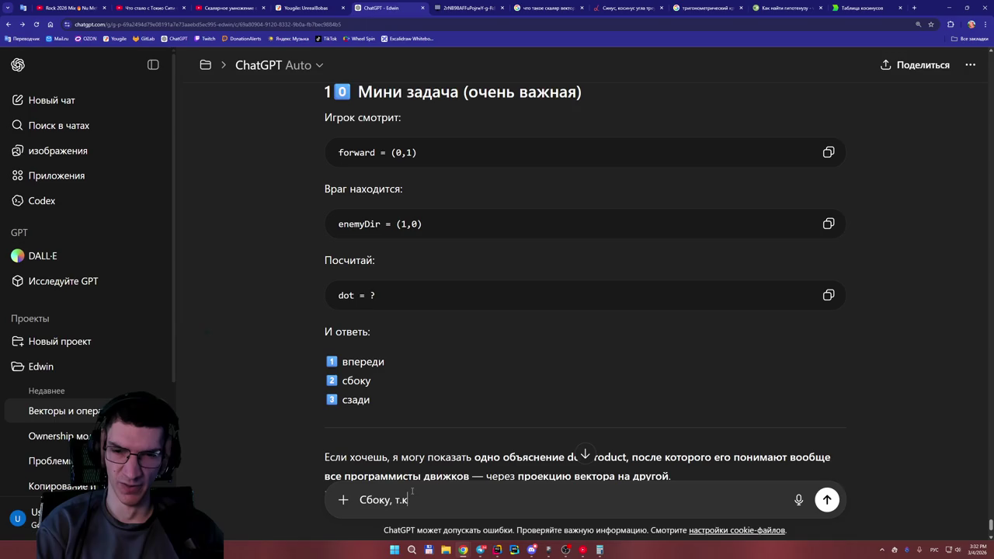
{"action": "key", "text": "BackSpace"}
{"action": "key", "text": "BackSpace"}
{"action": "type", "text": "ак как "}
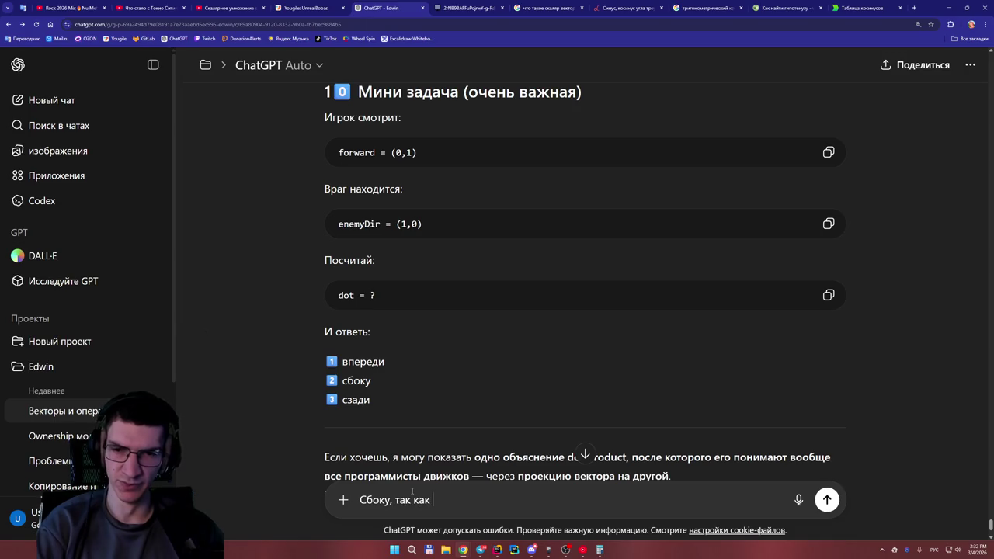
{"action": "type", "text": "0"}
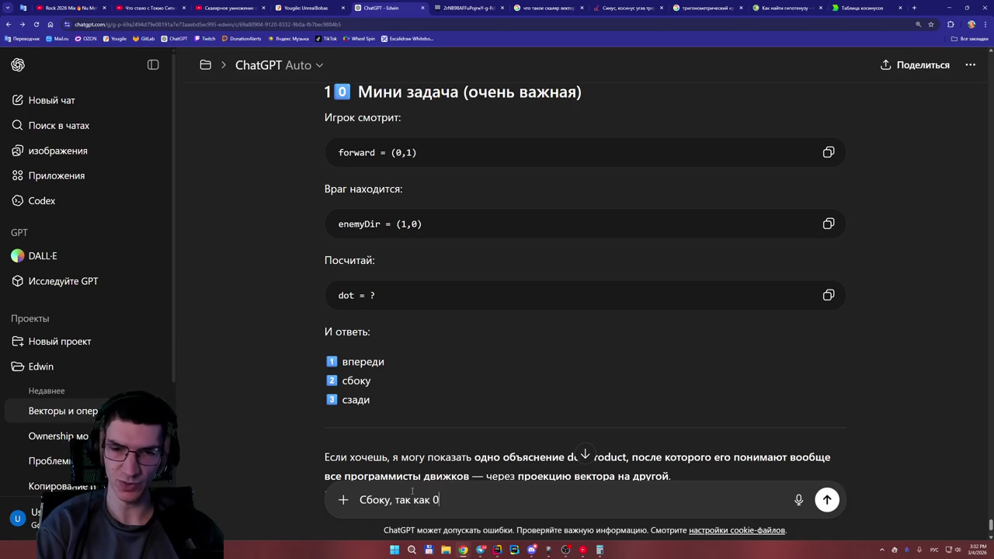
{"action": "type", "text": "*0"}
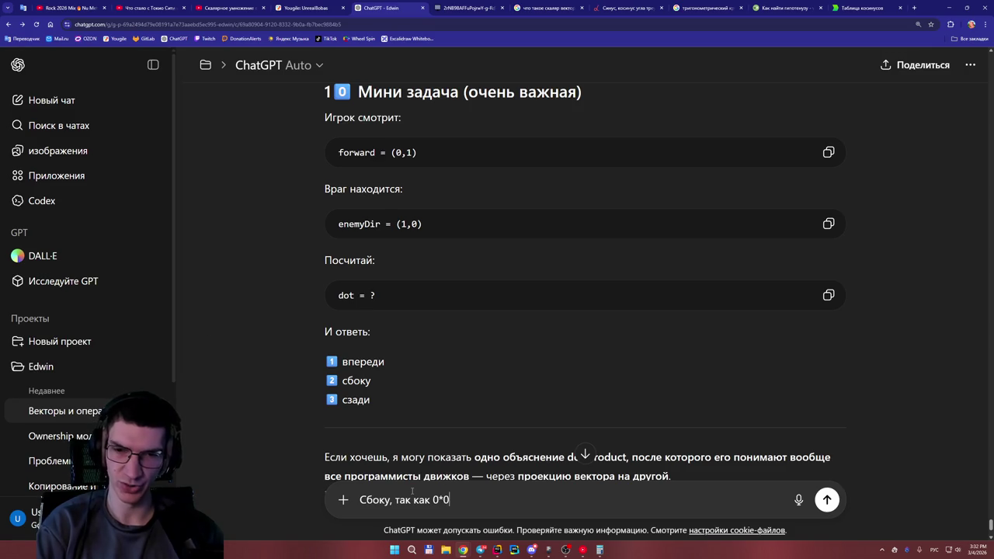
{"action": "type", "text": " + 1*1"}
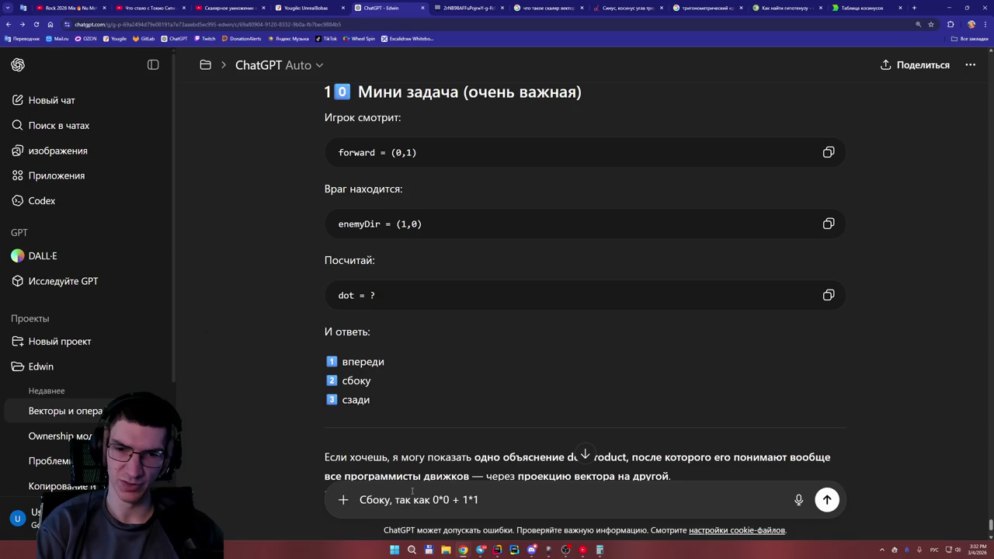
{"action": "type", "text": "= 1,"}
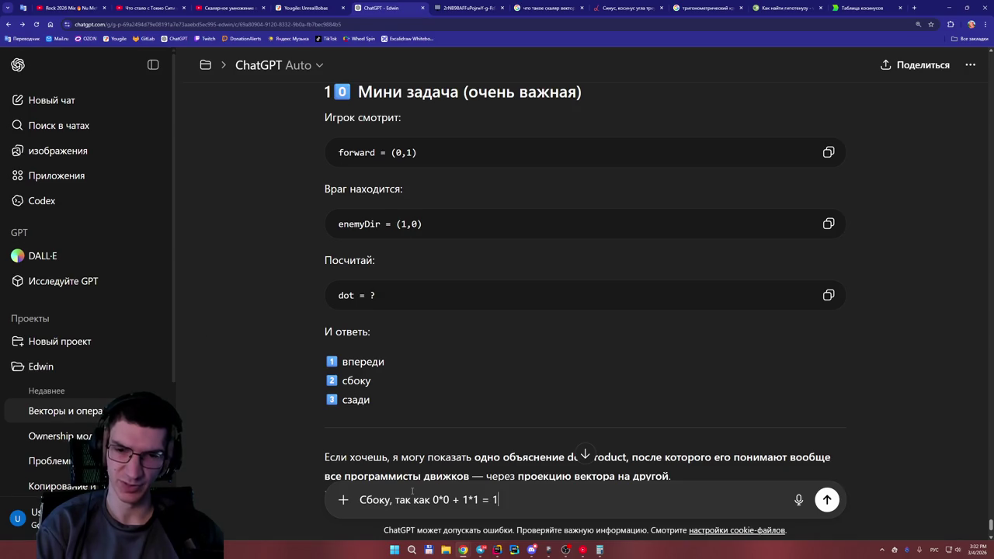
{"action": "type", "text": " 1*"}
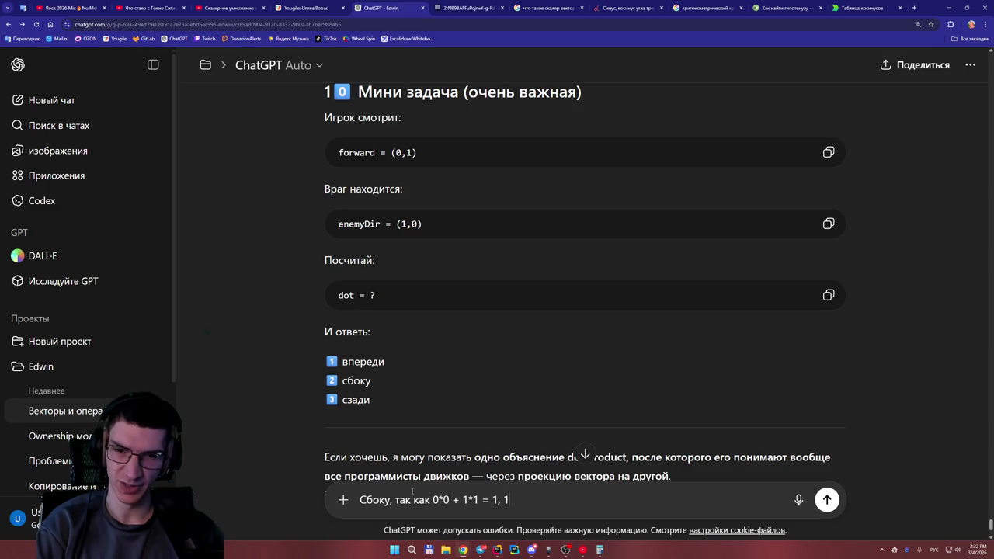
{"action": "type", "text": "1+ 0*0 = 1"}
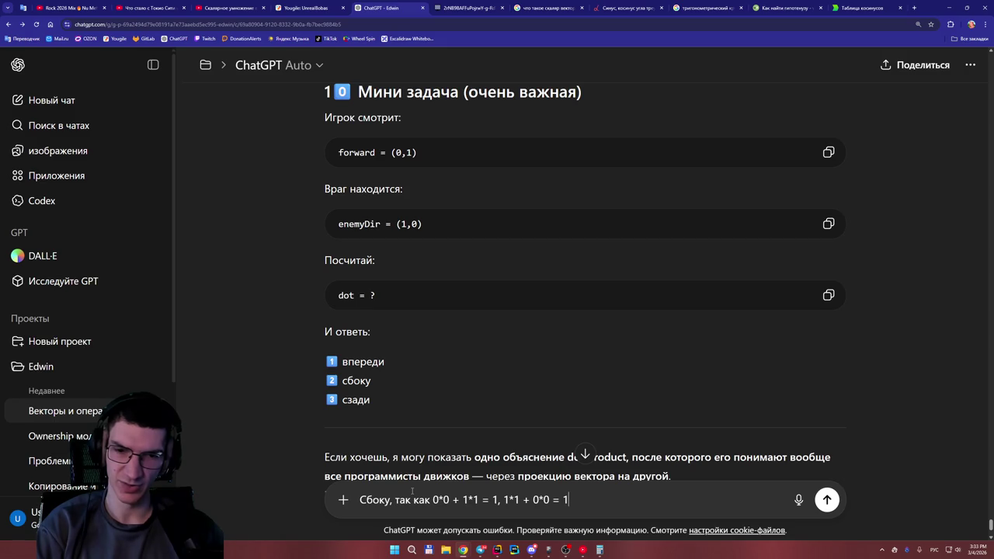
Add "то", briefly type "Вектор А" after it, and erase that back out.
{"action": "type", "text": ", то"}
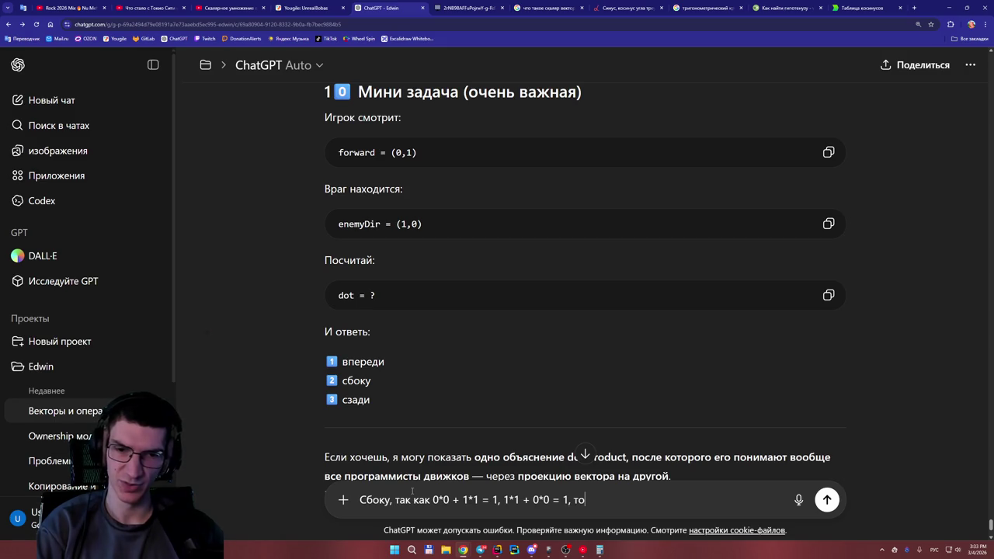
{"action": "type", "text": "Ве"}
{"action": "key", "text": "BackSpace"}
{"action": "type", "text": "ектор А"}
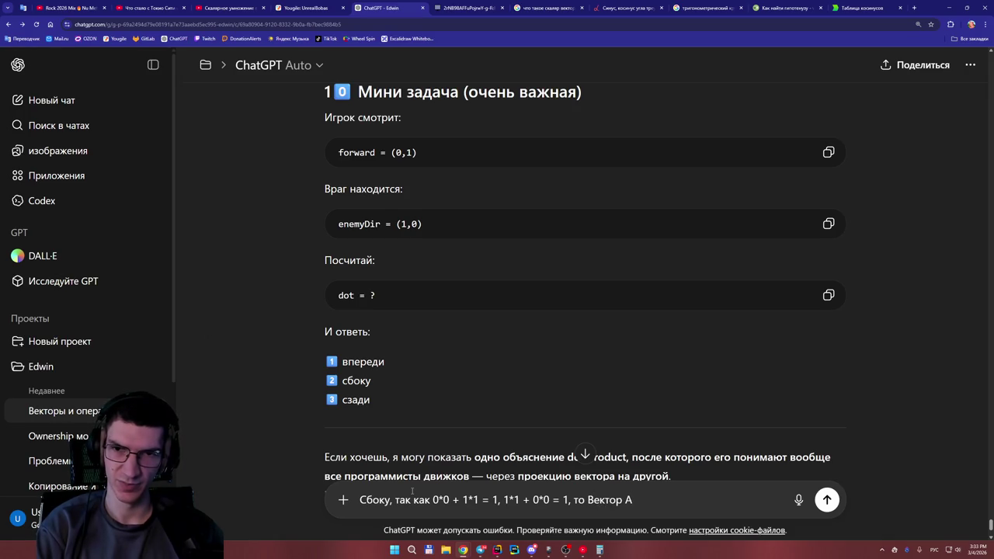
{"action": "key", "text": "BackSpace"}
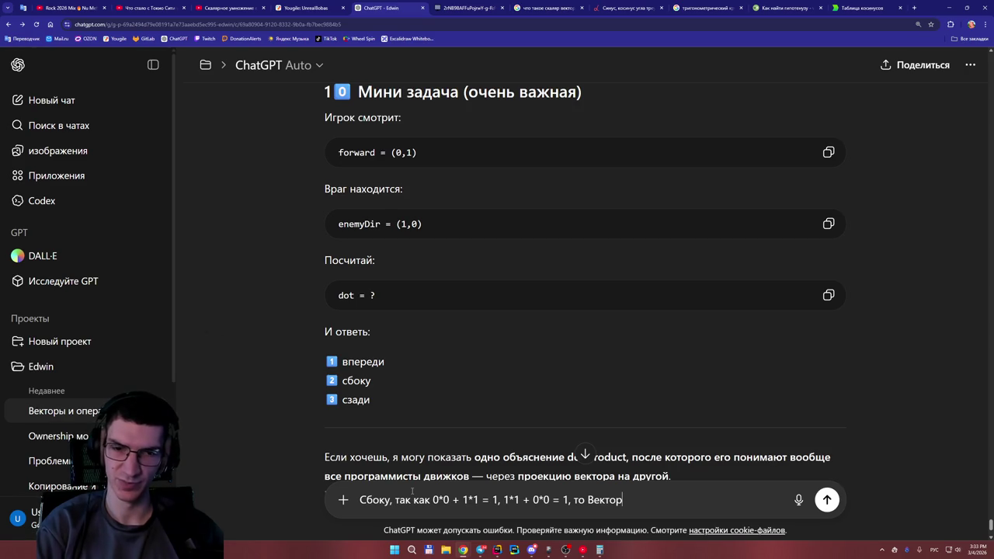
{"action": "key", "text": "BackSpace"}
{"action": "key", "text": "BackSpace"}
{"action": "key", "text": "BackSpace"}
{"action": "key", "text": "BackSpace"}
{"action": "key", "text": "BackSpace"}
{"action": "key", "text": "BackSpace"}
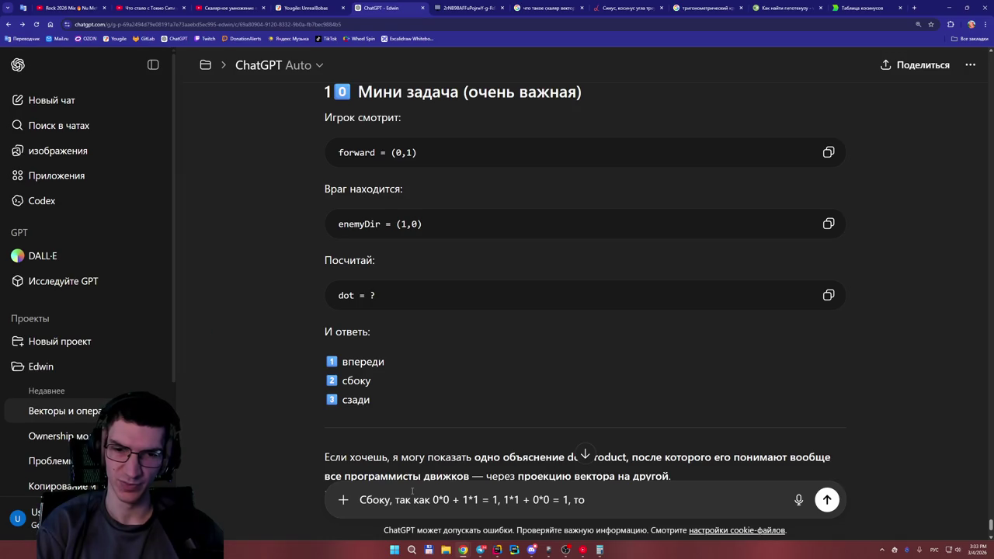
{"action": "type", "text": "А"}
{"action": "key", "text": "BackSpace"}
{"action": "key", "text": "alt+shift"}
Type 'Forward * enemyDir = 1 * 1 = 1,' into the ChatGPT message box.
{"action": "type", "text": "Forwa"}
{"action": "key", "text": "BackSpace"}
{"action": "type", "text": "ward "}
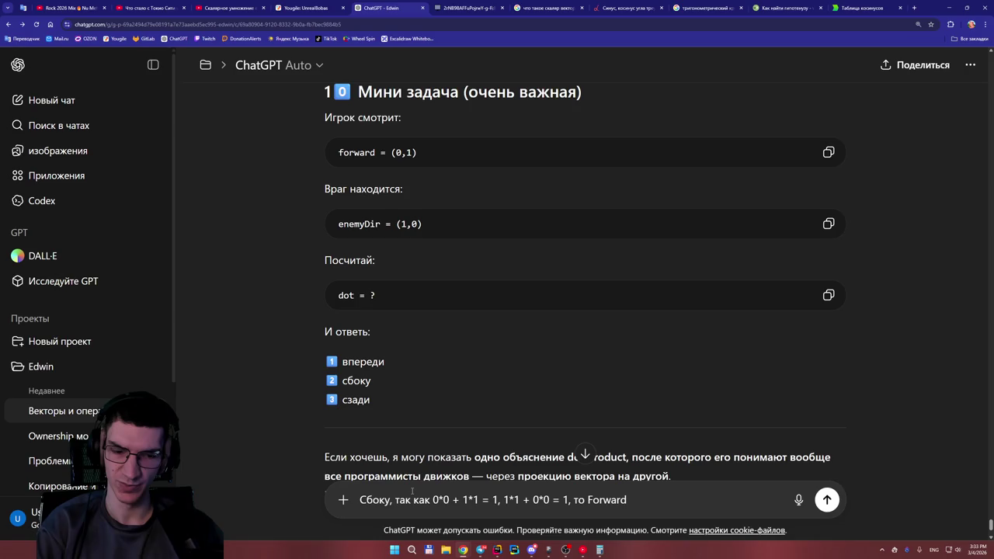
{"action": "type", "text": "* enem"}
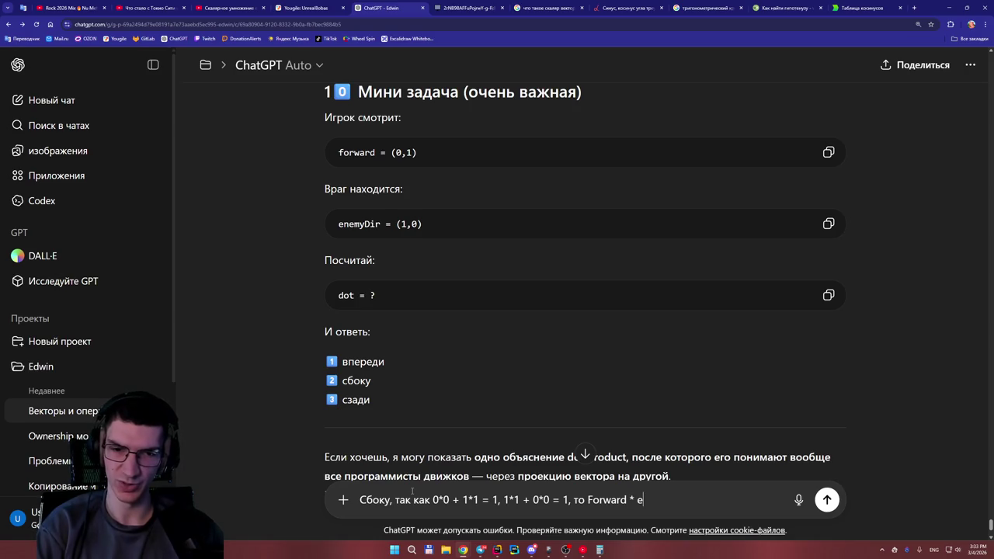
{"action": "type", "text": "yDir"}
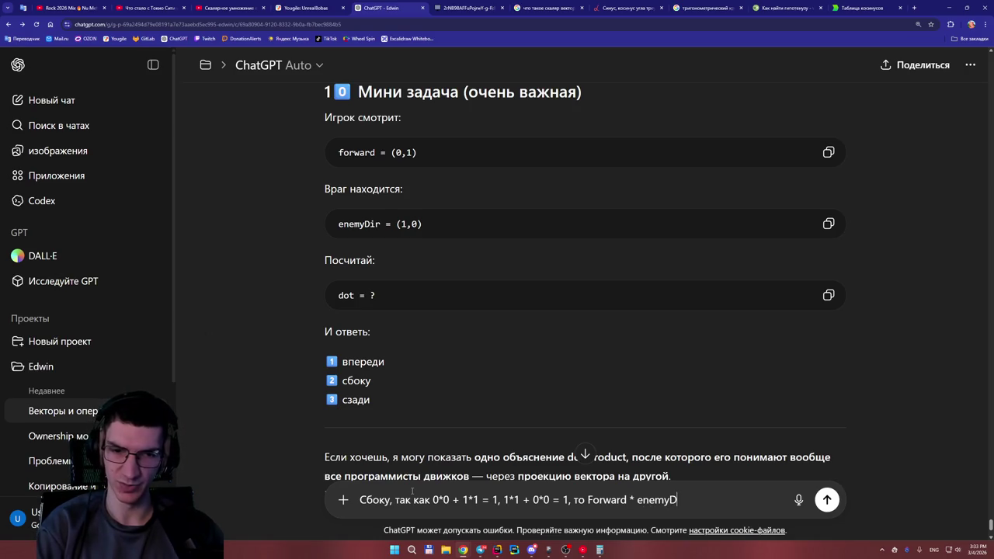
{"action": "type", "text": "-"}
{"action": "key", "text": "BackSpace"}
{"action": "type", "text": "= 1 "}
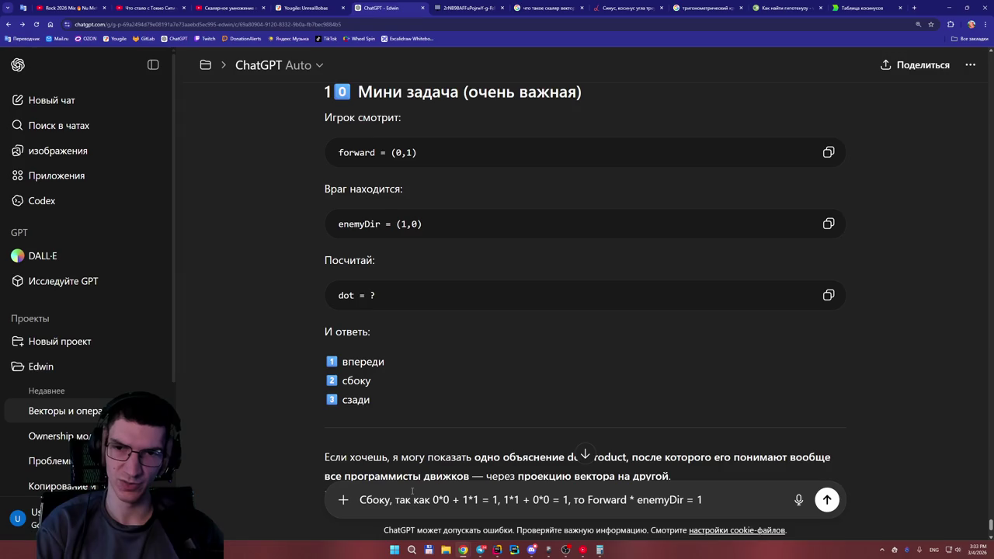
{"action": "type", "text": "* 1"}
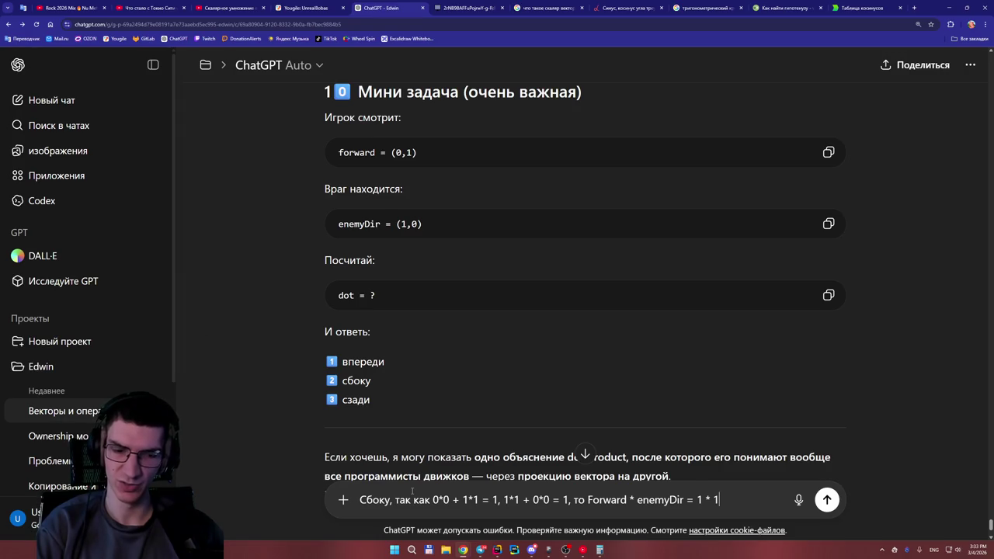
{"action": "type", "text": " = 1"}
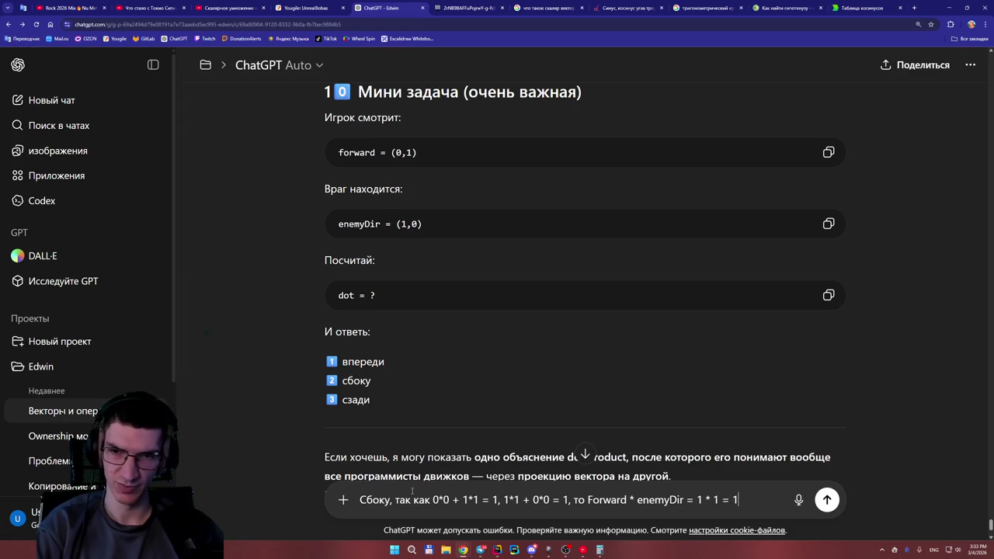
{"action": "type", "text": ","}
Add 'но я не понимаю что дальше. Мне эту 1 надо поставь в Cos(A), вместа A?' and send.
{"action": "key", "text": "shift+alt"}
{"action": "type", "text": " но я не"}
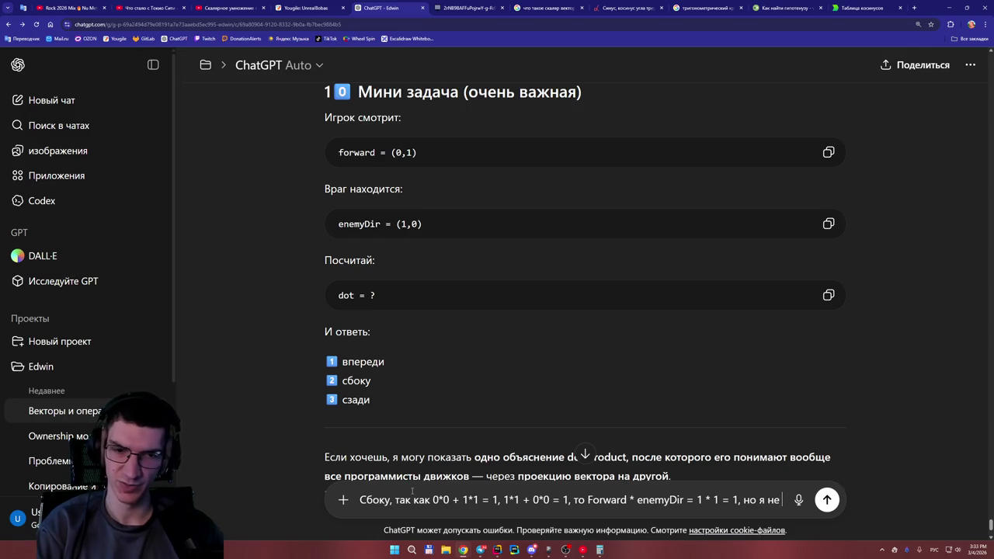
{"action": "type", "text": " понимаю "}
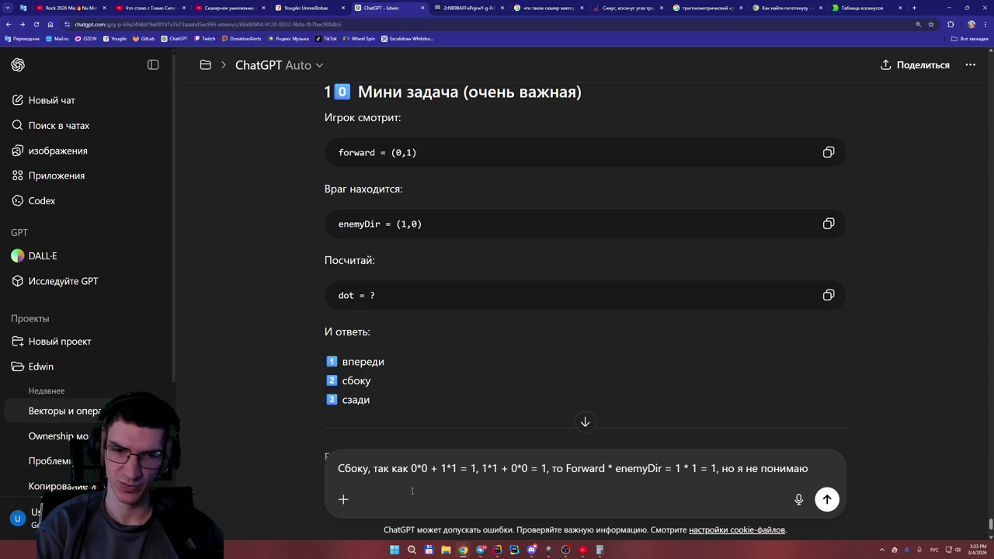
{"action": "type", "text": "что дальше"}
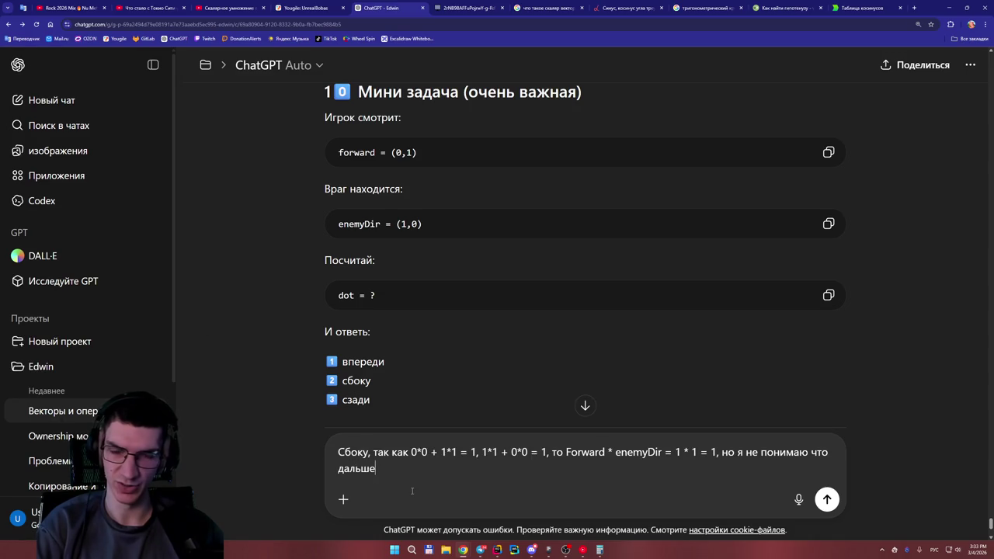
{"action": "type", "text": ". Мне эту 1 надо поставь "}
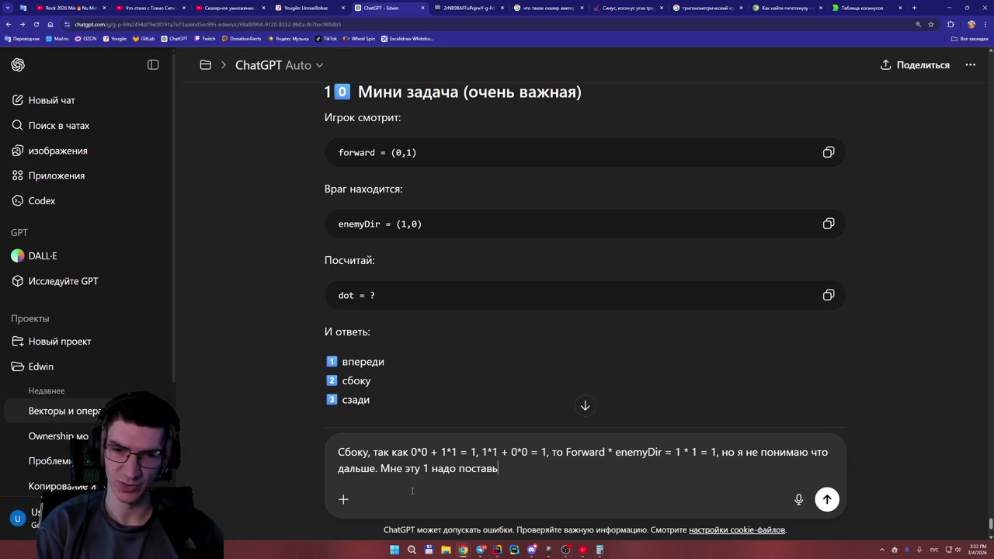
{"action": "type", "text": "в"}
{"action": "key", "text": "alt+shift"}
{"action": "type", "text": " Cos"}
{"action": "type", "text": "(A"}
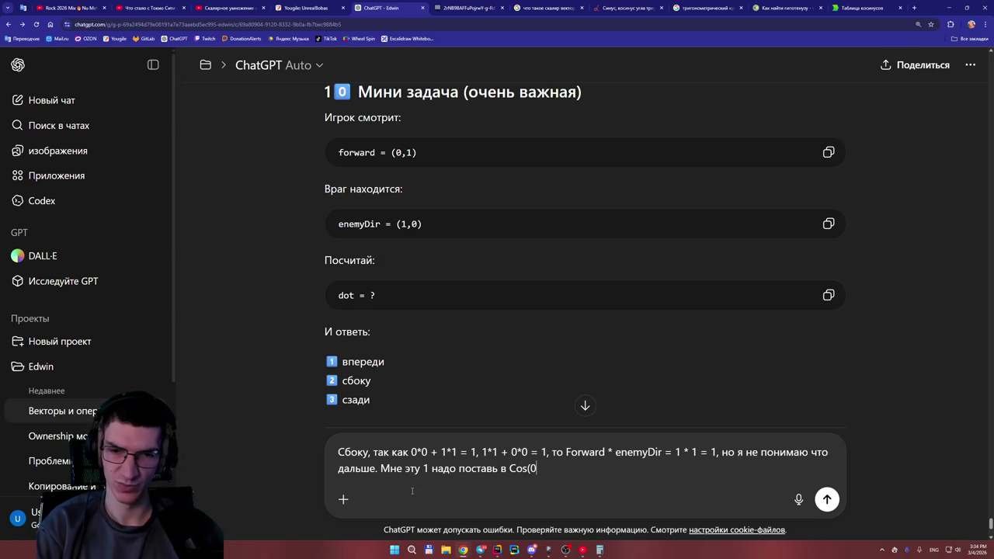
{"action": "type", "text": ")"}
{"action": "key", "text": "alt+shift"}
{"action": "type", "text": ", вместа"}
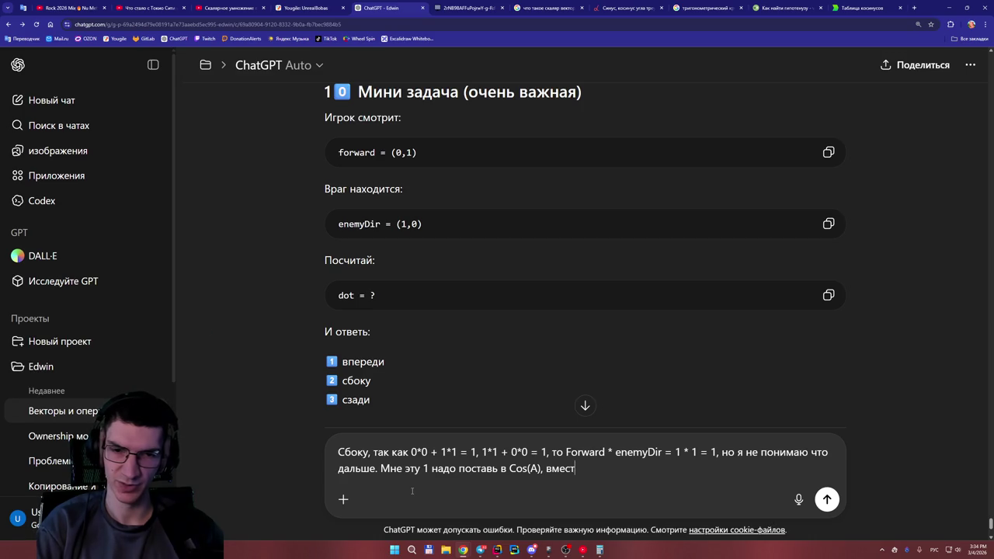
{"action": "key", "text": "alt+shift"}
{"action": "type", "text": " A?"}
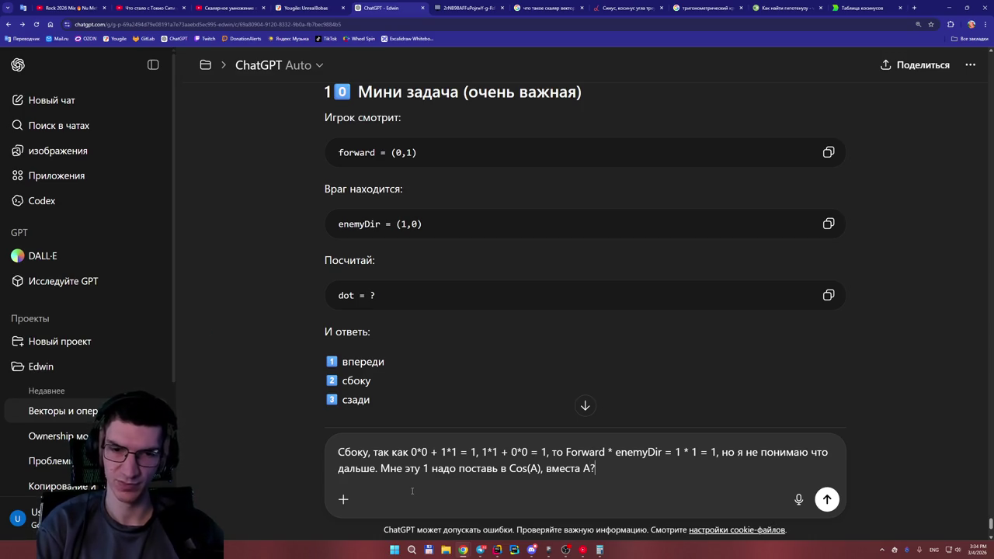
{"action": "key", "text": "Return"}
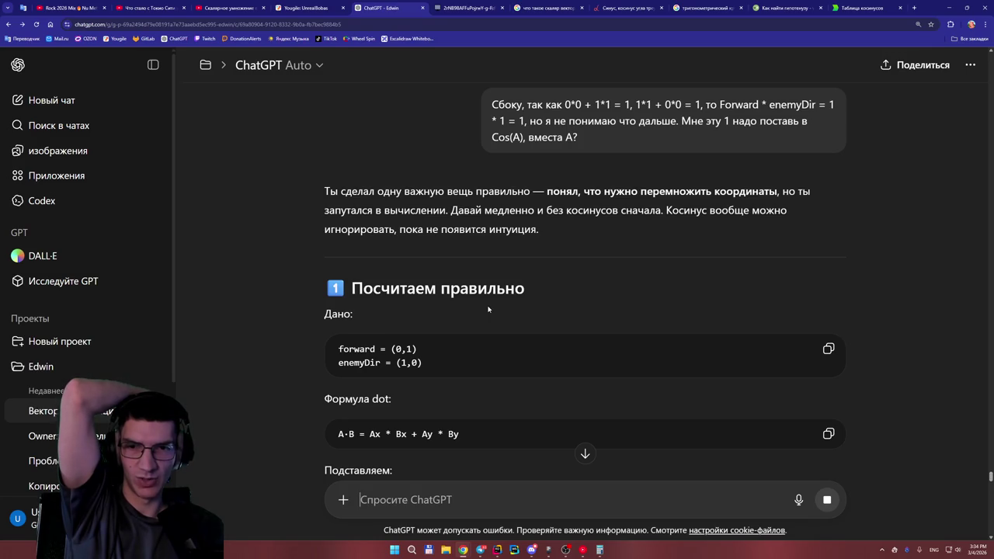
Scroll ChatGPT's reply to read the corrected calculation 0 * 1 + 1 * 0 = 0.
{"action": "scroll", "coordinate": [495, 309], "scroll_direction": "down", "scroll_amount": 2}
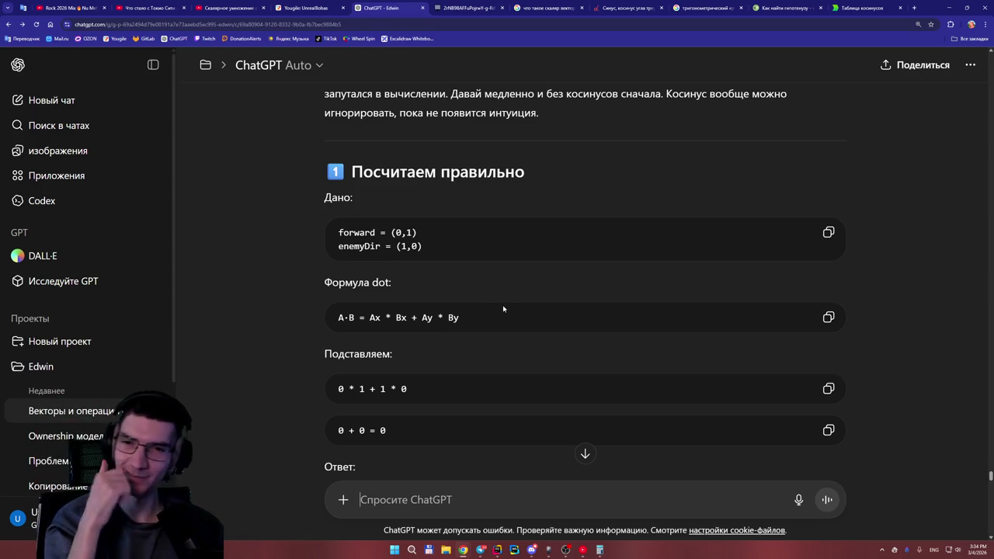
{"action": "scroll", "coordinate": [507, 308], "scroll_direction": "down", "scroll_amount": 2}
{"action": "scroll", "coordinate": [509, 311], "scroll_direction": "up", "scroll_amount": 2}
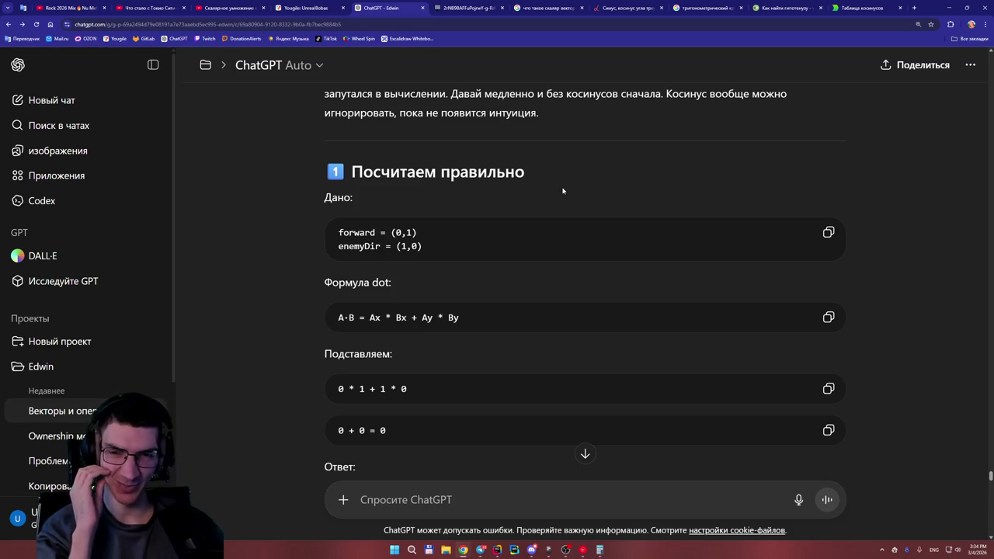
Review ChatGPT's dot = 0 conclusion, then switch to the Таблица косинусов cosine table tab.
{"action": "type", "text": "y"}
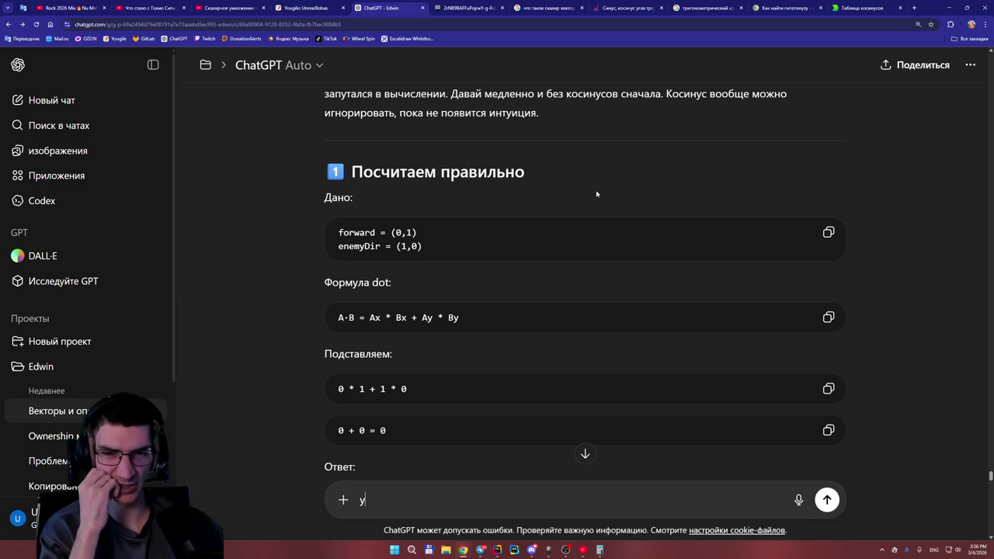
{"action": "scroll", "coordinate": [595, 194], "scroll_direction": "down", "scroll_amount": 2}
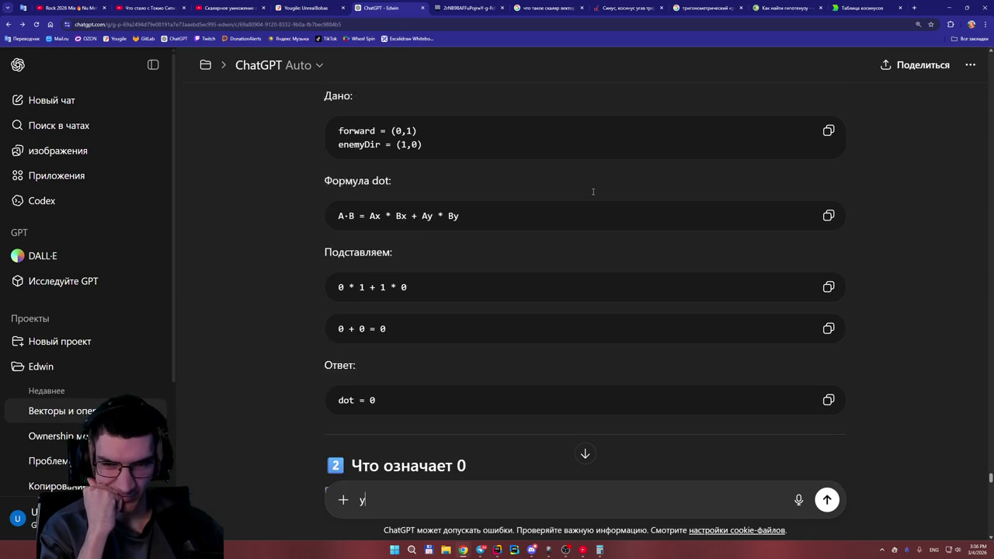
{"action": "scroll", "coordinate": [592, 193], "scroll_direction": "up", "scroll_amount": 1}
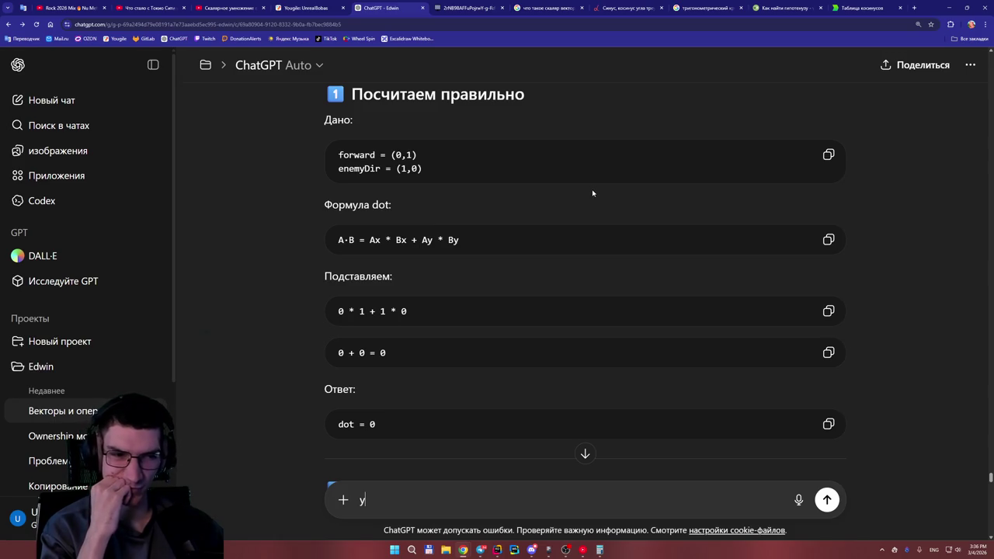
{"action": "left_click", "coordinate": [859, 9]}
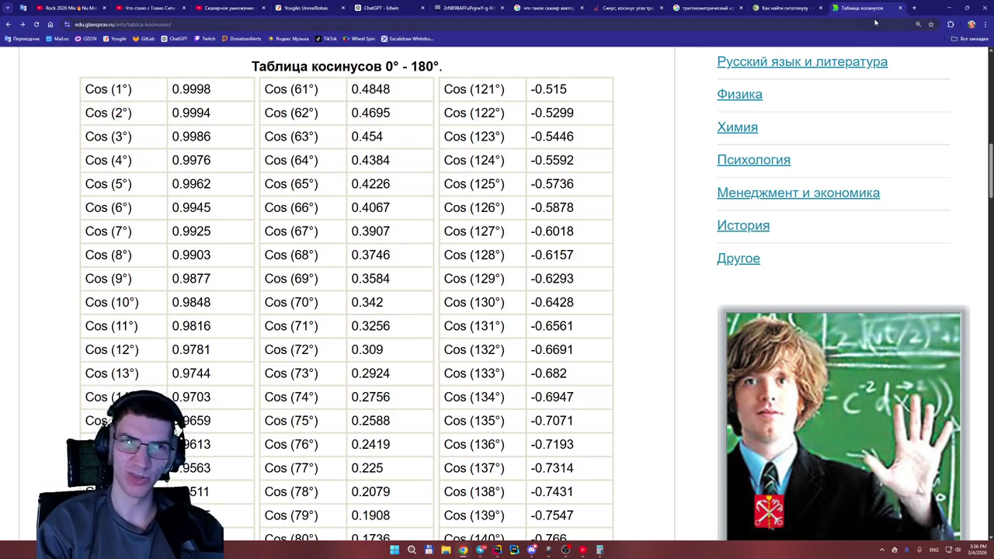
In a new tab, search Google for 'проходят ли линейную алгебру в школах или часть её'.
{"action": "left_click", "coordinate": [911, 9]}
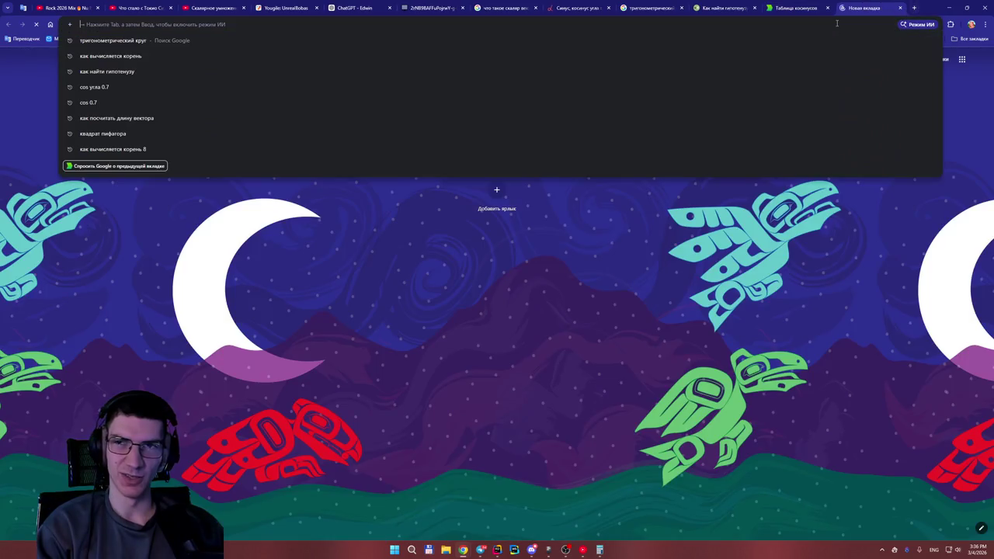
{"action": "type", "text": "g"}
{"action": "key", "text": "BackSpace"}
{"action": "key", "text": "alt+shift"}
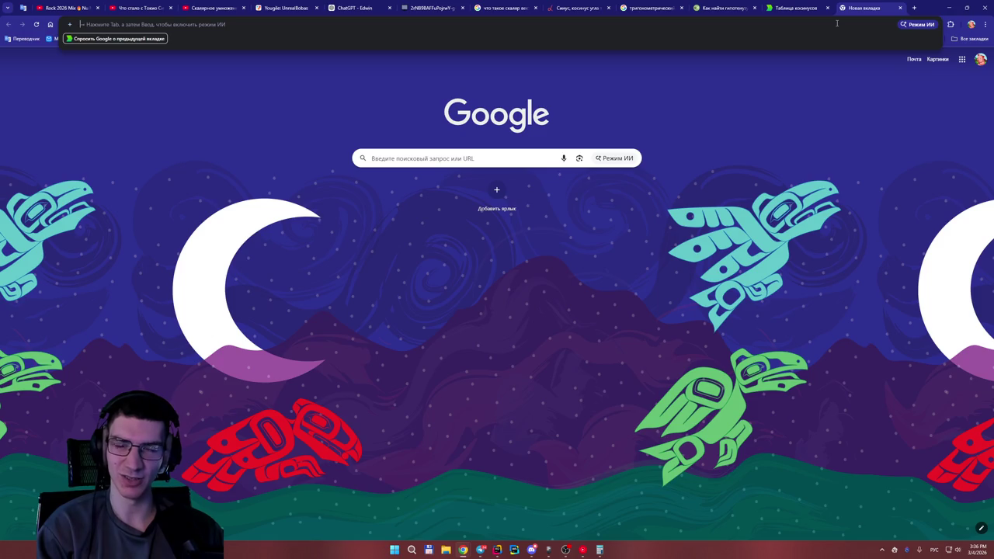
{"action": "type", "text": "проходят ли ли"}
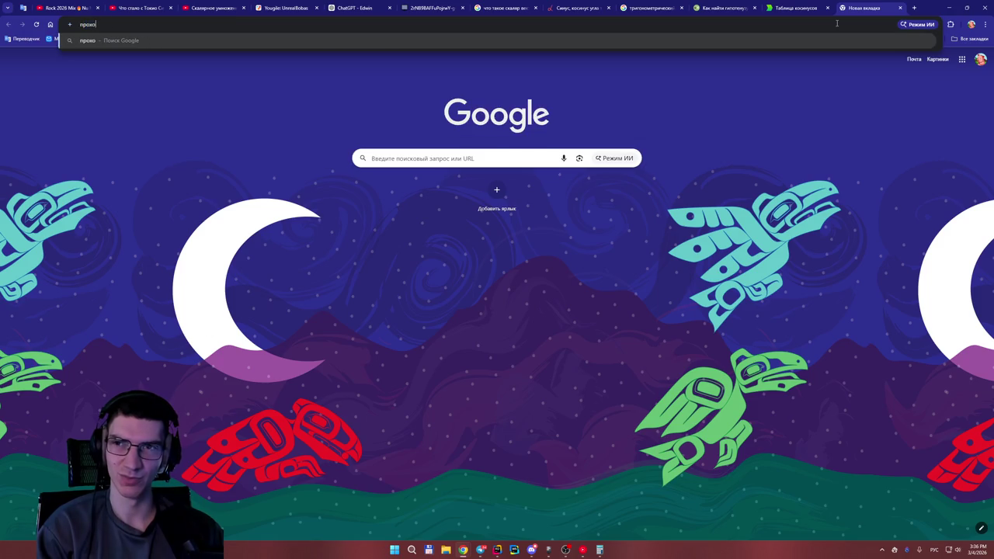
{"action": "type", "text": "не"}
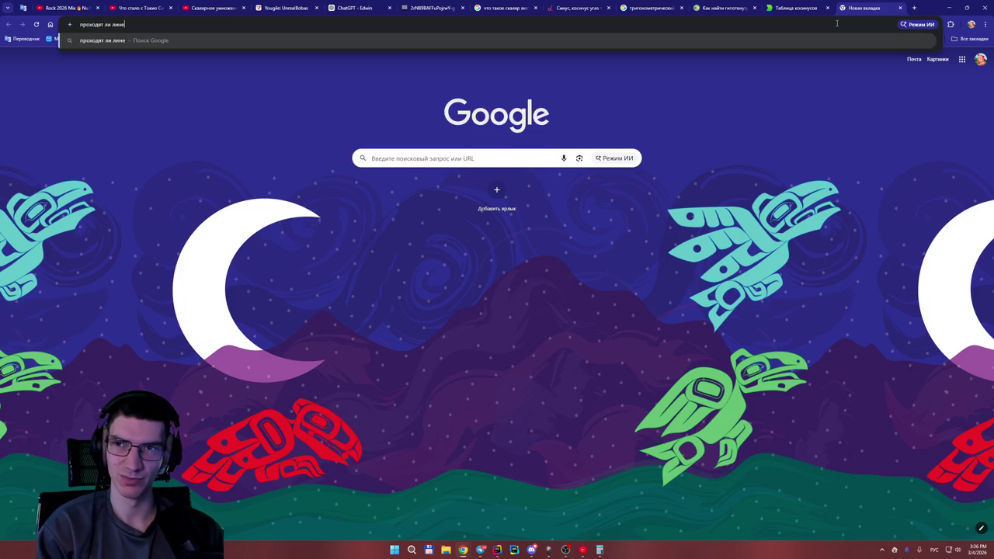
{"action": "type", "text": "йную а"}
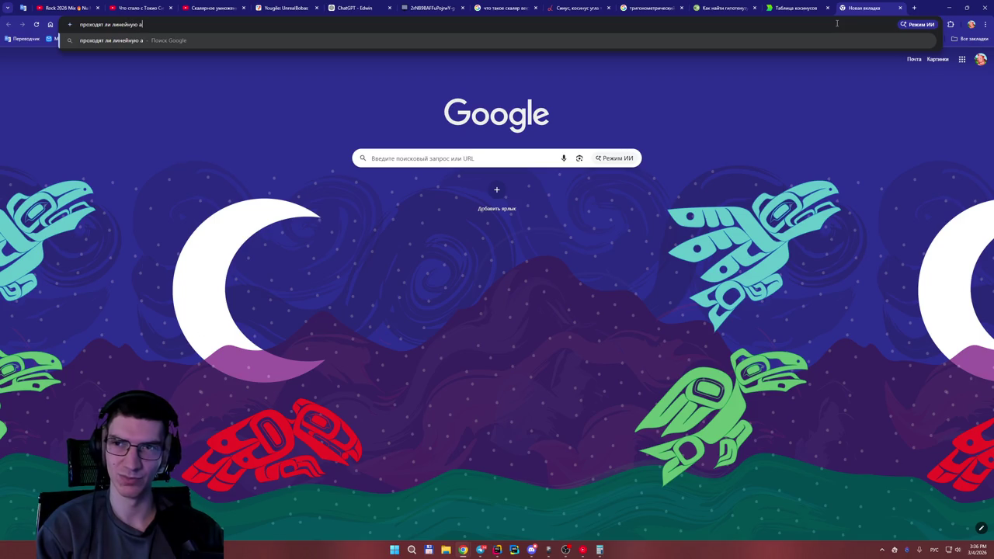
{"action": "type", "text": "лгебру в школах"}
{"action": "type", "text": " или ч"}
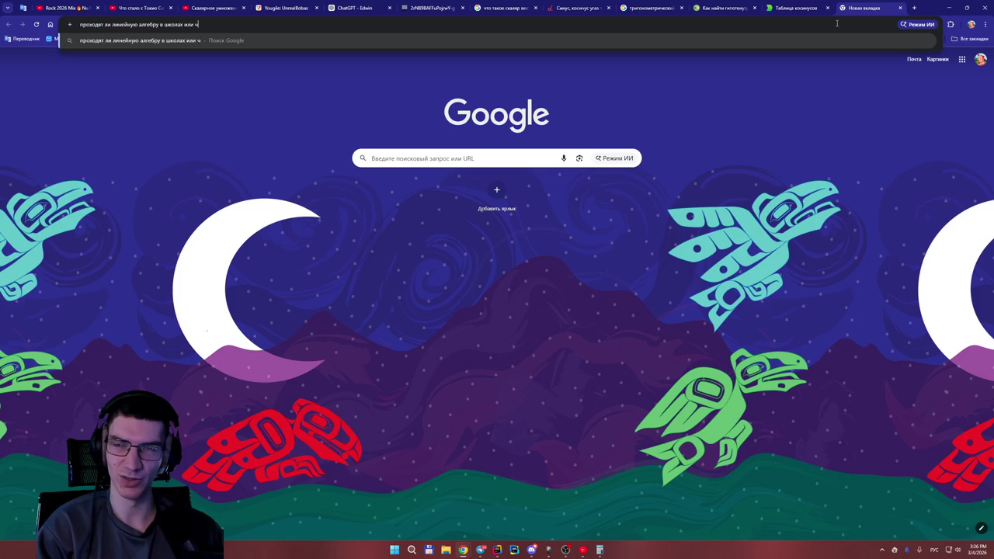
{"action": "type", "text": "асть её"}
{"action": "key", "text": "Return"}
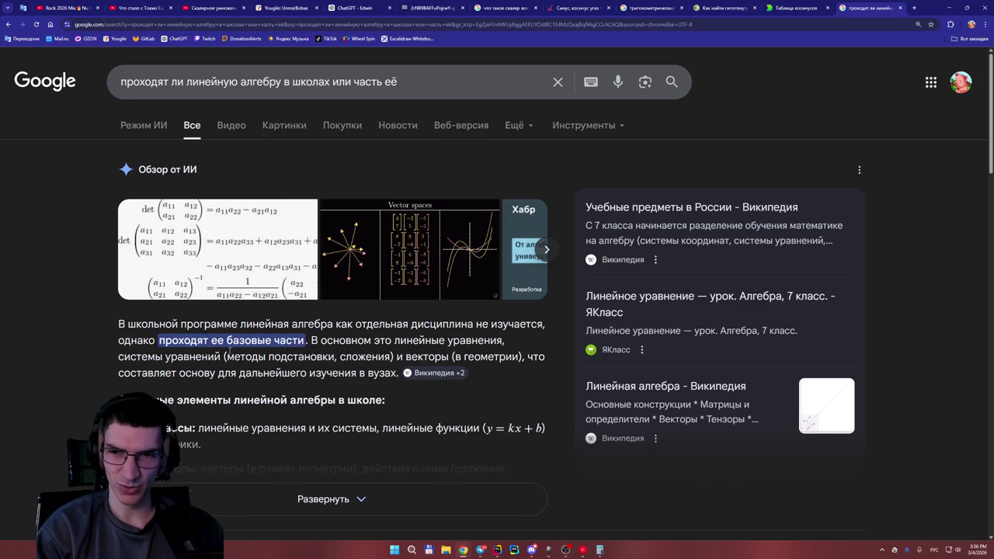
Expand the AI overview and read its grade-by-grade list of linear algebra topics.
{"action": "scroll", "coordinate": [296, 351], "scroll_direction": "down", "scroll_amount": 1}
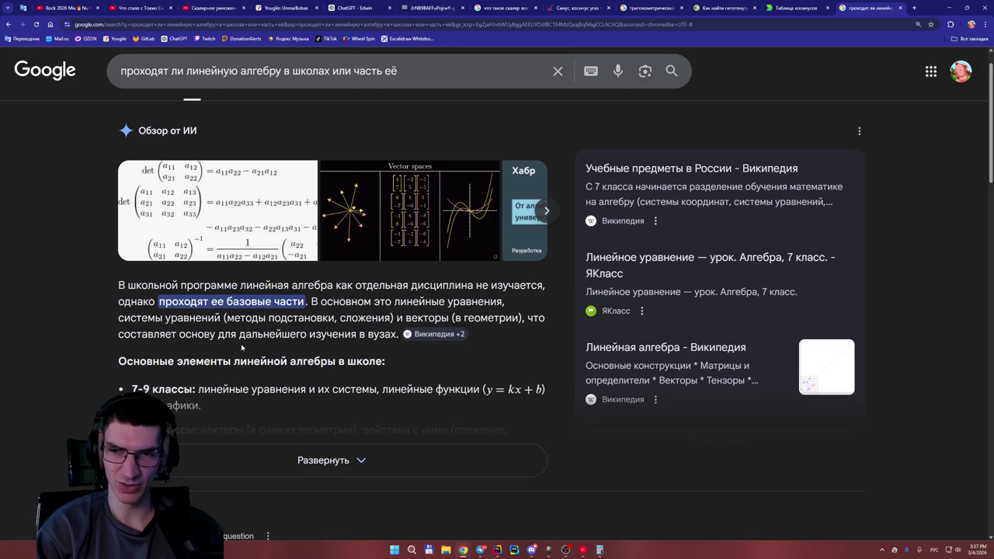
{"action": "scroll", "coordinate": [259, 338], "scroll_direction": "down", "scroll_amount": 1}
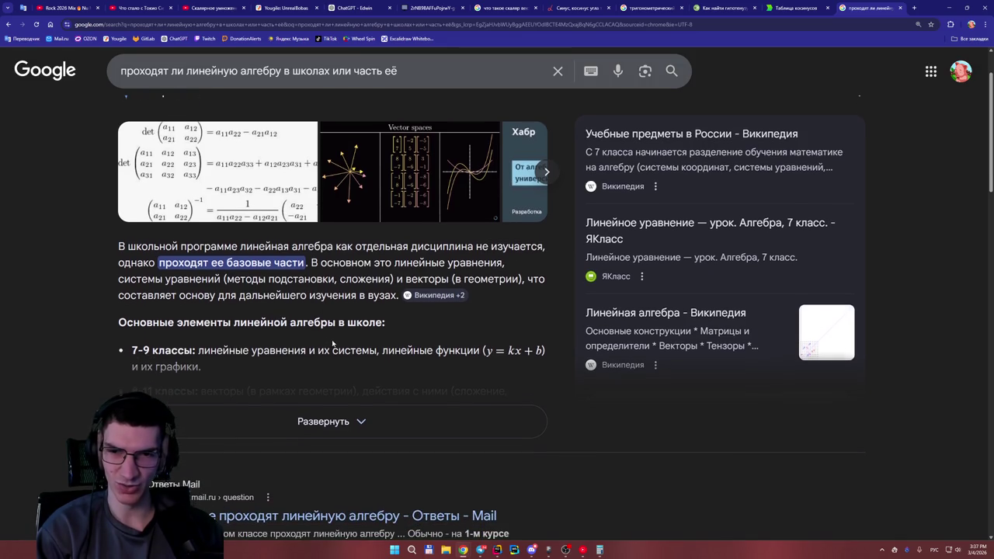
{"action": "left_click", "coordinate": [334, 420]}
{"action": "scroll", "coordinate": [432, 323], "scroll_direction": "down", "scroll_amount": 1}
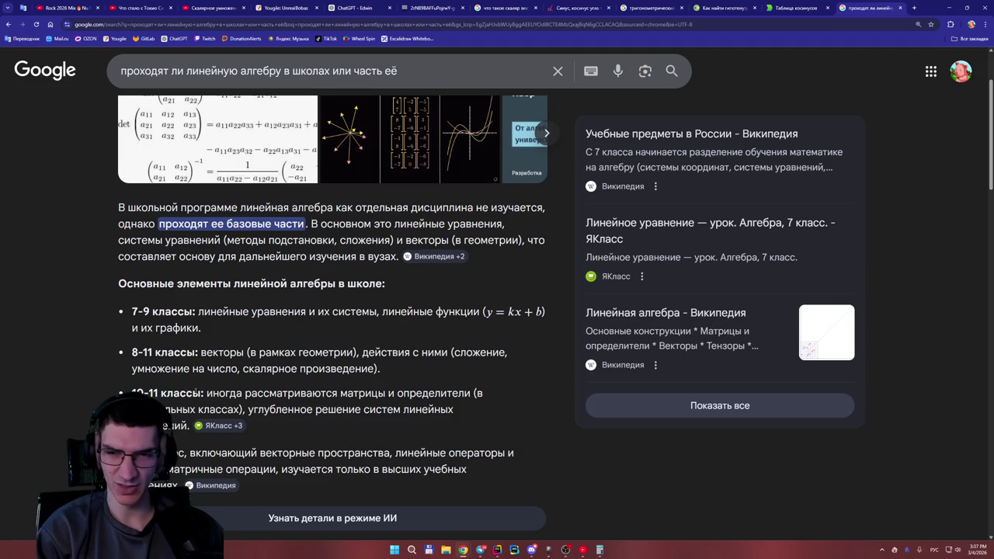
{"action": "scroll", "coordinate": [276, 382], "scroll_direction": "down", "scroll_amount": 1}
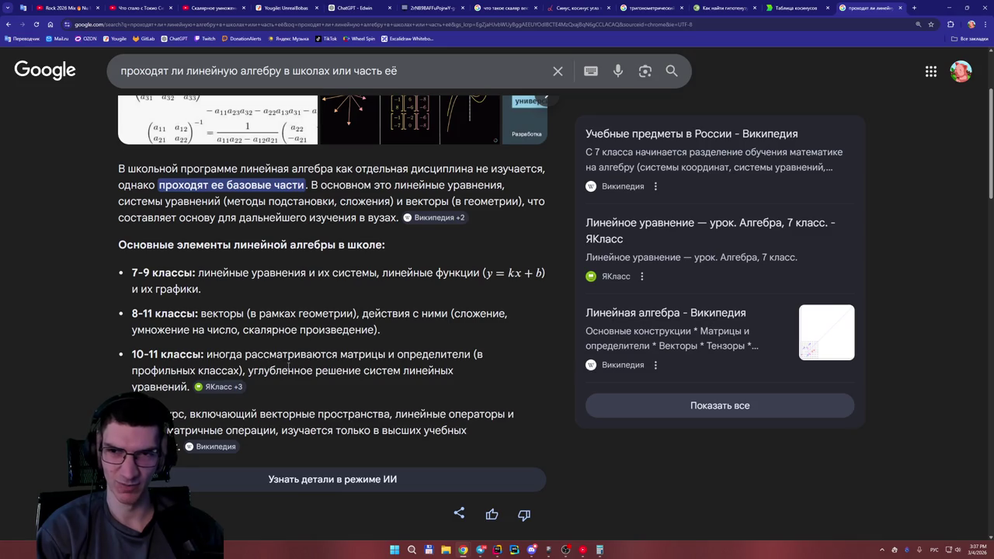
{"action": "scroll", "coordinate": [288, 366], "scroll_direction": "up", "scroll_amount": 2}
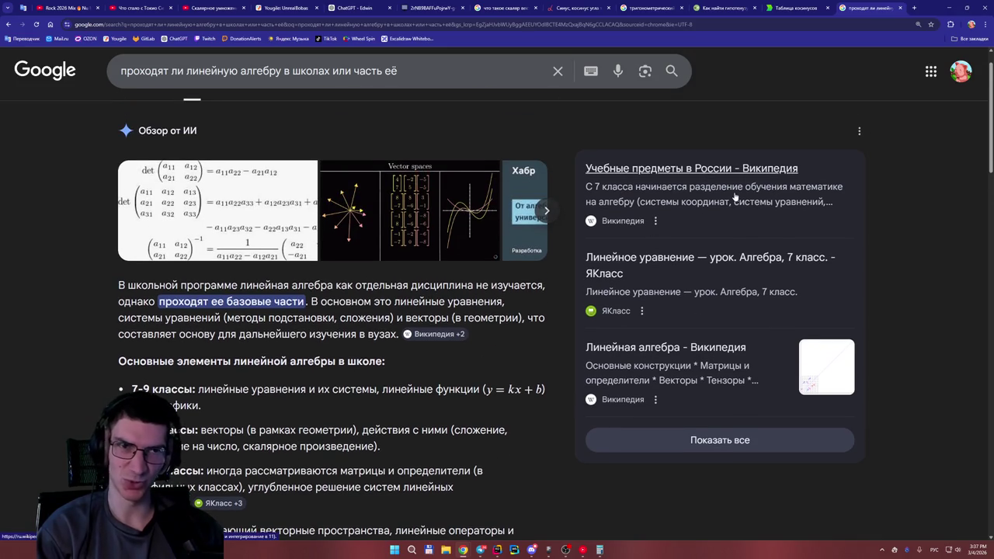
{"action": "scroll", "coordinate": [718, 161], "scroll_direction": "down", "scroll_amount": 3}
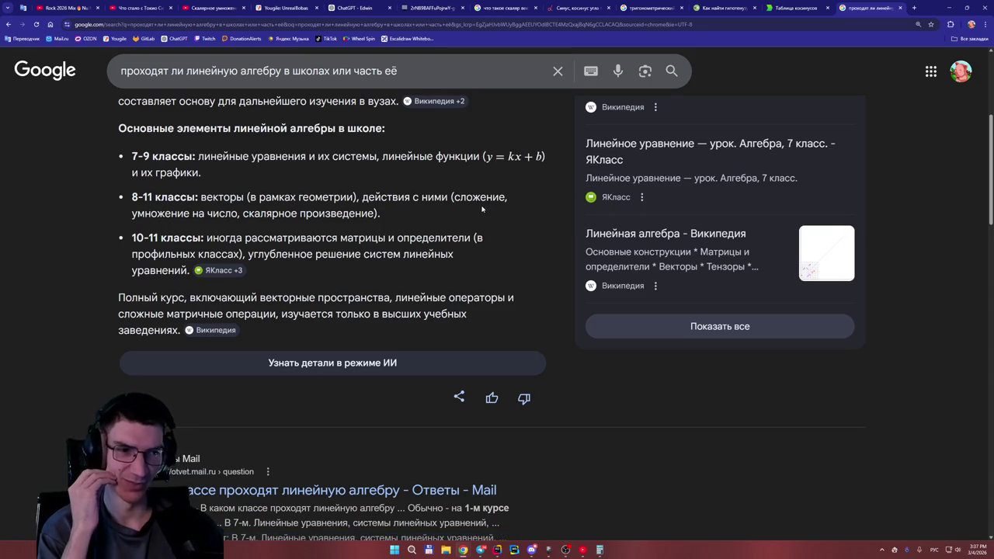
{"action": "scroll", "coordinate": [458, 214], "scroll_direction": "up", "scroll_amount": 1}
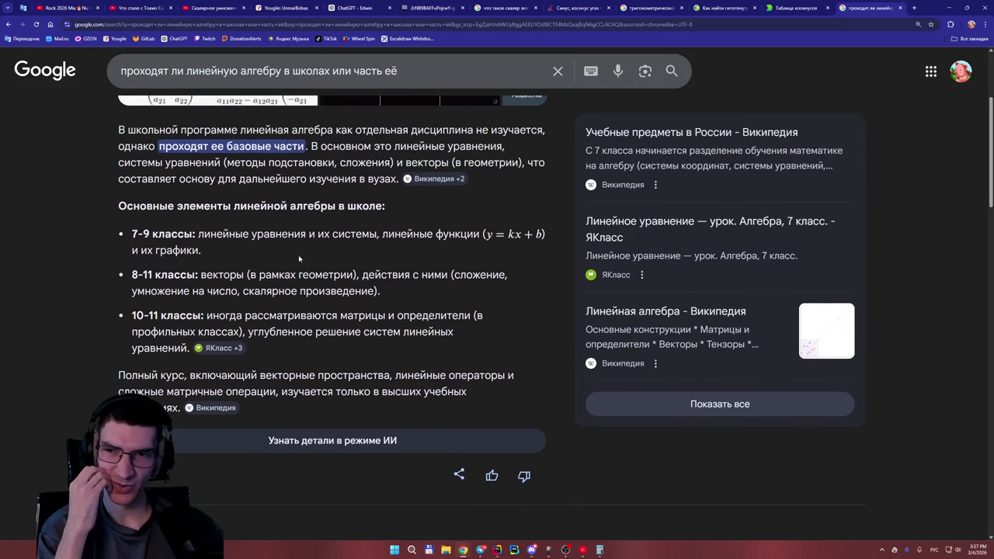
Highlight the scalar product mention in the overview, then switch to the YouGile board.
{"action": "left_click_drag", "start_coordinate": [242, 291], "coordinate": [354, 301]}
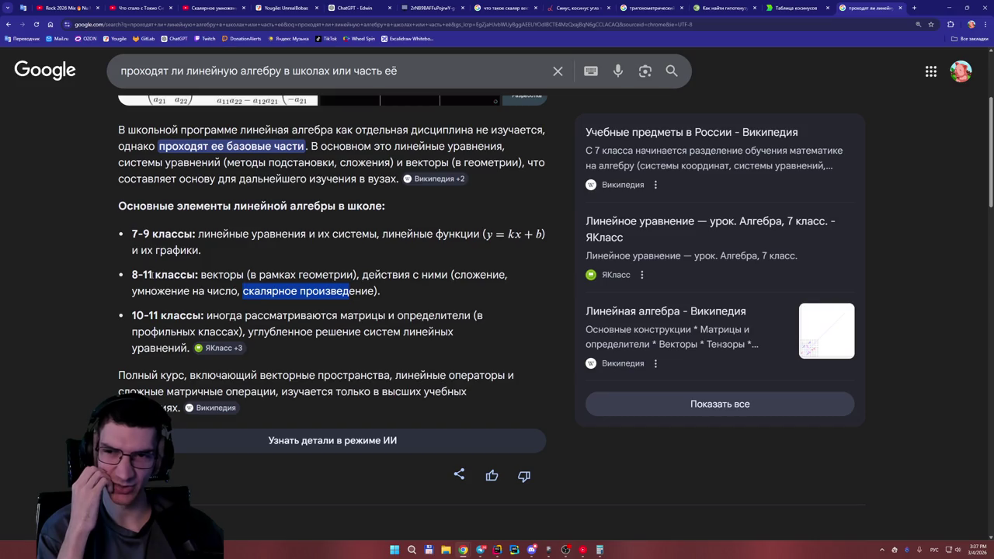
{"action": "left_click", "coordinate": [276, 286]}
{"action": "left_click_drag", "start_coordinate": [242, 292], "coordinate": [362, 294]}
{"action": "left_click", "coordinate": [385, 293]}
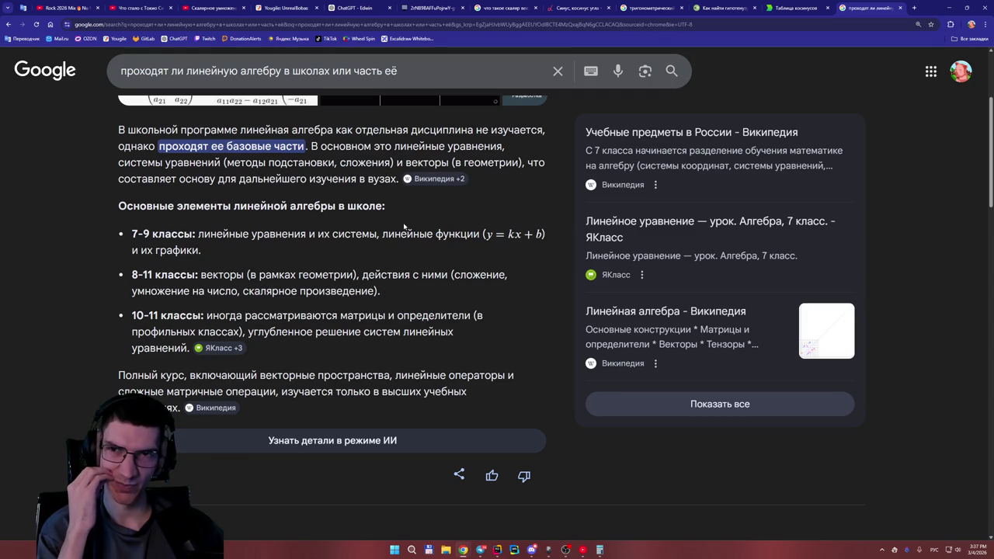
{"action": "left_click", "coordinate": [298, 9]}
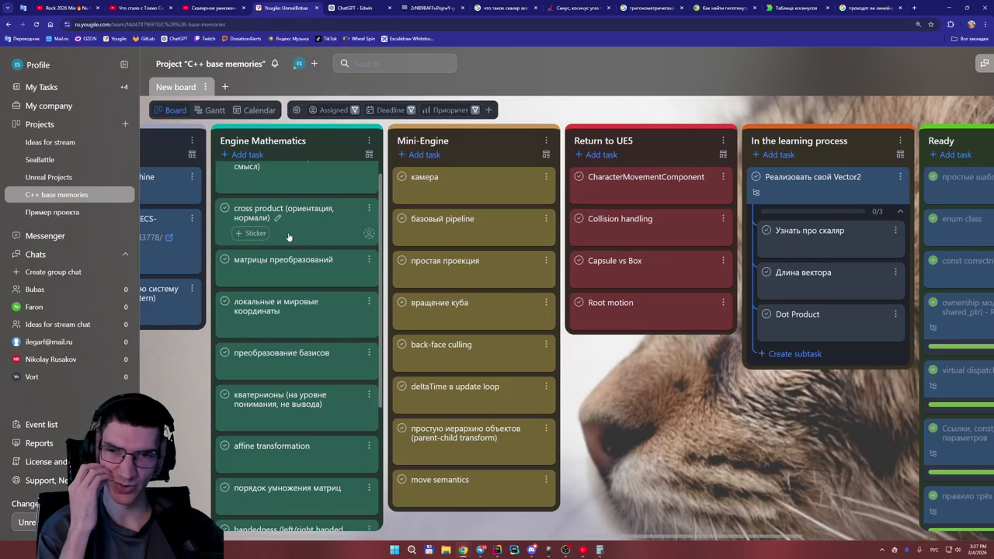
Look through the Engine Mathematics cards on the 'C++ base memories' board, then return to ChatGPT.
{"action": "scroll", "coordinate": [292, 301], "scroll_direction": "up", "scroll_amount": 1}
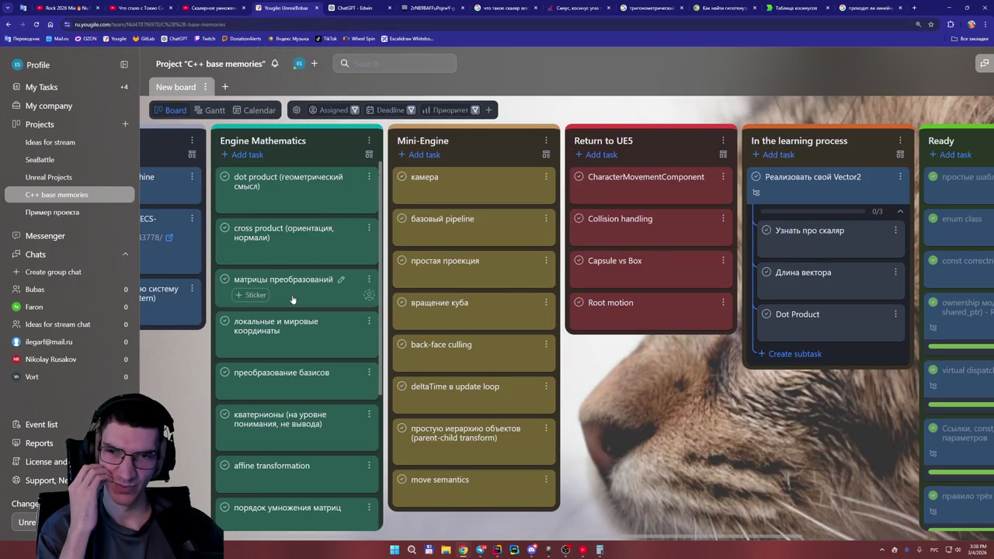
{"action": "scroll", "coordinate": [292, 299], "scroll_direction": "down", "scroll_amount": 3}
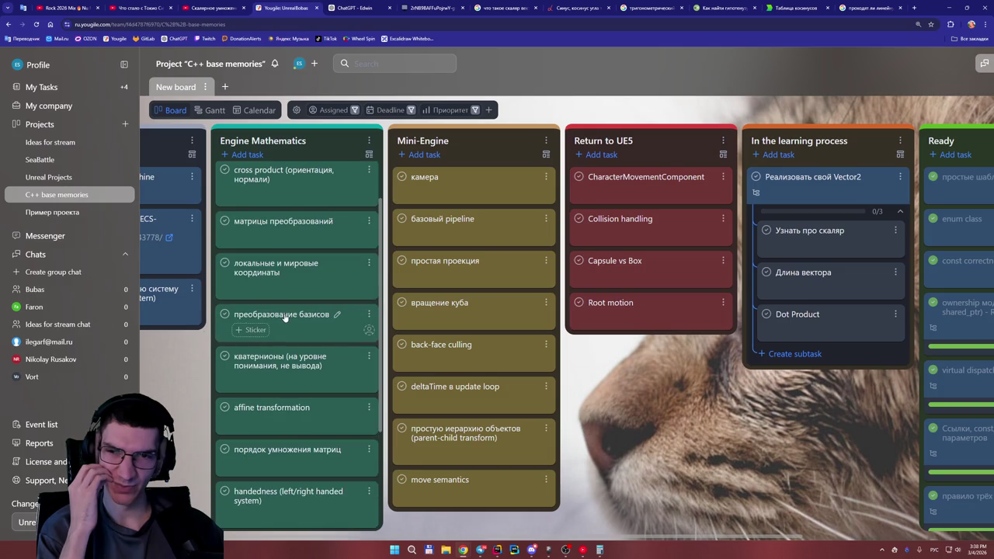
{"action": "scroll", "coordinate": [309, 319], "scroll_direction": "down", "scroll_amount": 3}
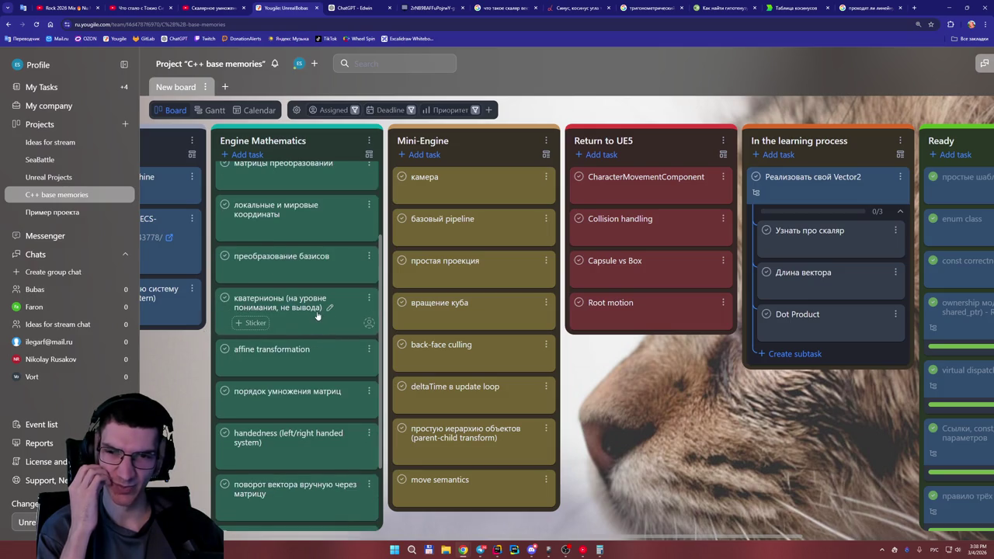
{"action": "scroll", "coordinate": [317, 314], "scroll_direction": "down", "scroll_amount": 5}
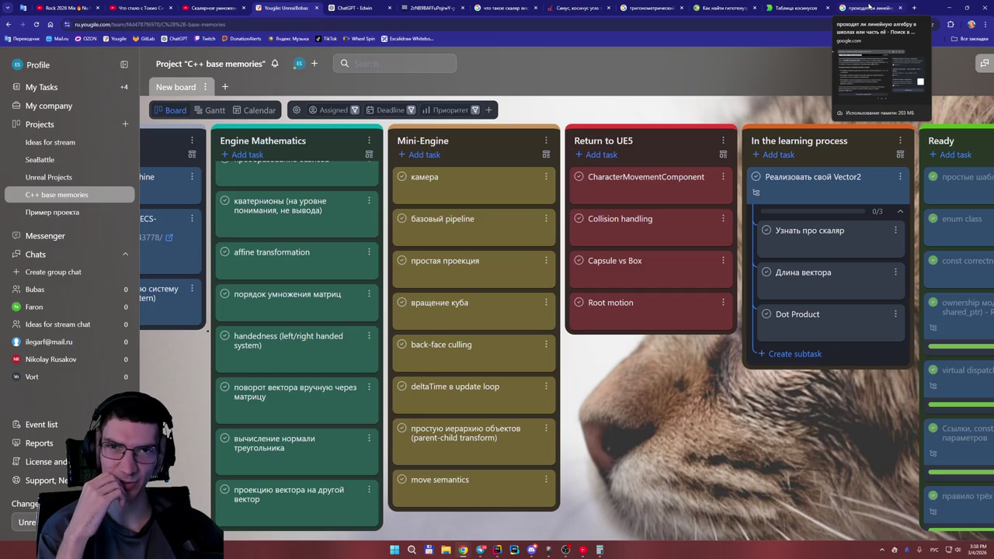
{"action": "left_click", "coordinate": [352, 6]}
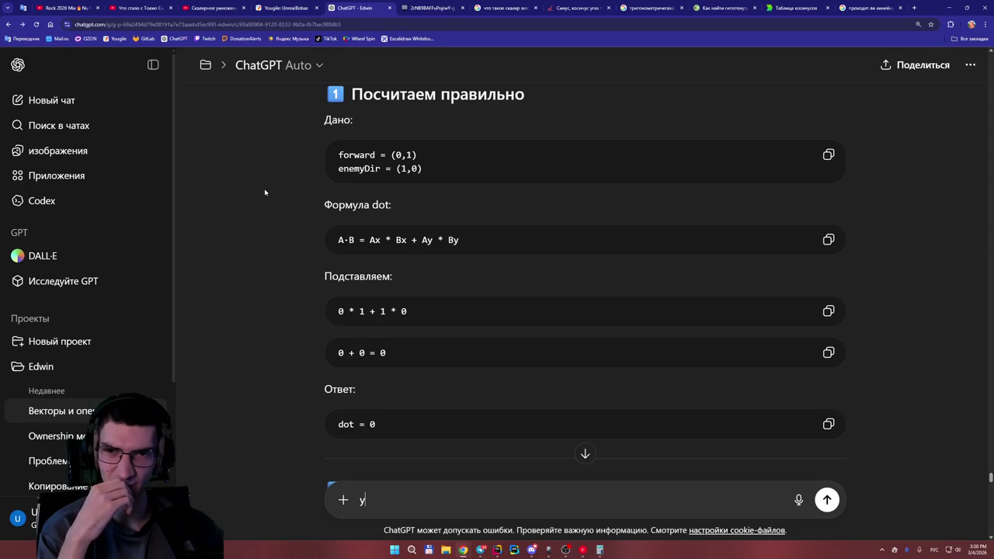
Scroll to the 'Что означает 0' table: dot = 0 means the enemy is strictly to the side.
{"action": "scroll", "coordinate": [264, 189], "scroll_direction": "down", "scroll_amount": 2}
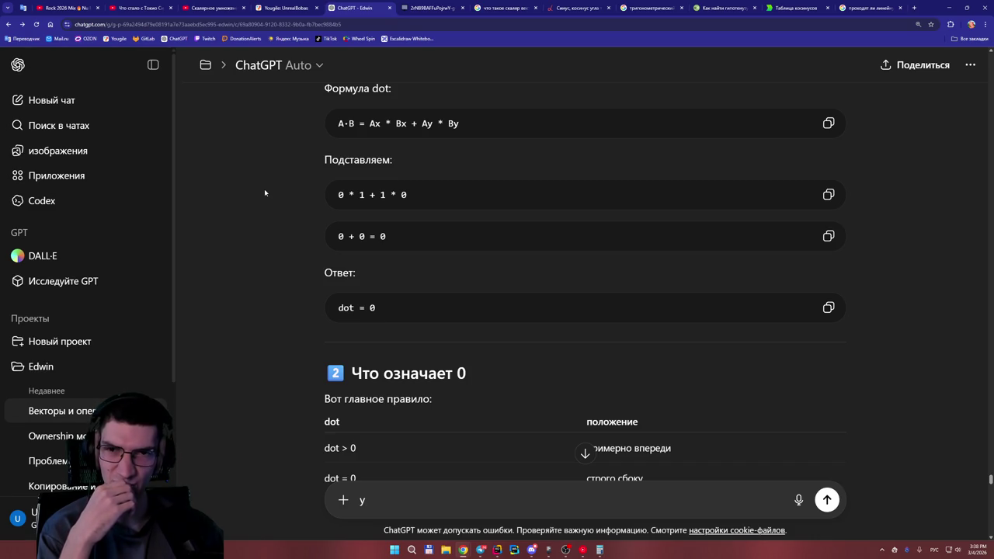
{"action": "scroll", "coordinate": [264, 189], "scroll_direction": "down", "scroll_amount": 1}
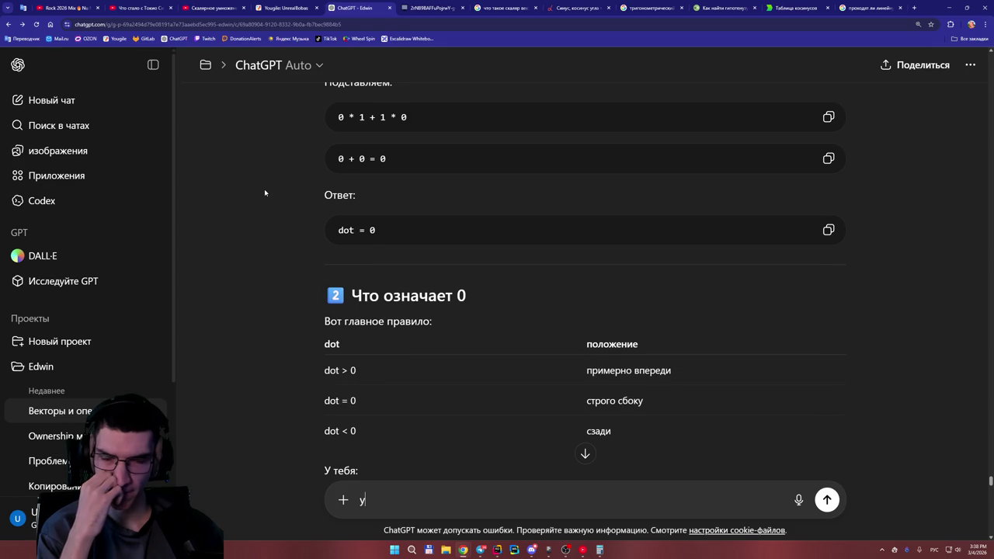
{"action": "scroll", "coordinate": [264, 188], "scroll_direction": "up", "scroll_amount": 1}
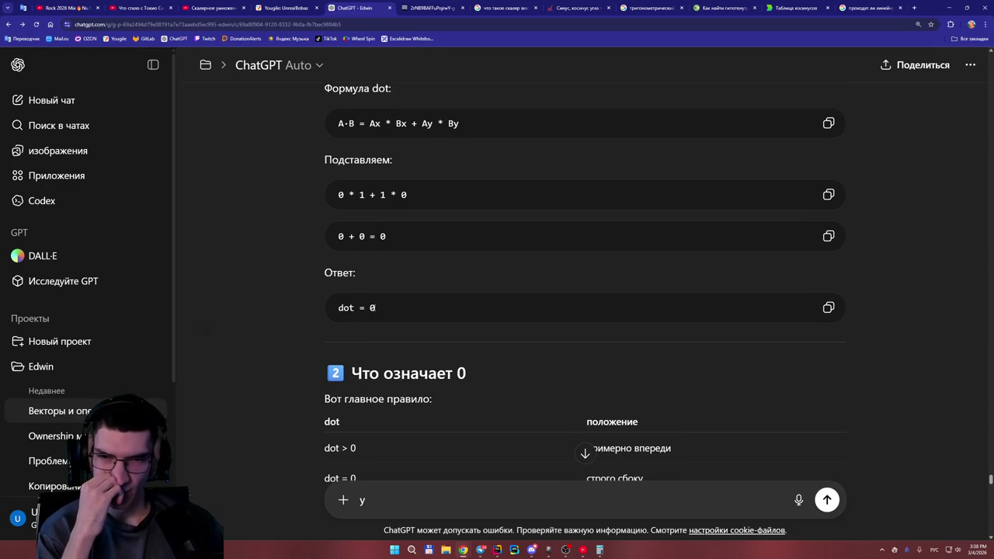
{"action": "scroll", "coordinate": [268, 247], "scroll_direction": "up", "scroll_amount": 1}
{"action": "scroll", "coordinate": [272, 241], "scroll_direction": "up", "scroll_amount": 1}
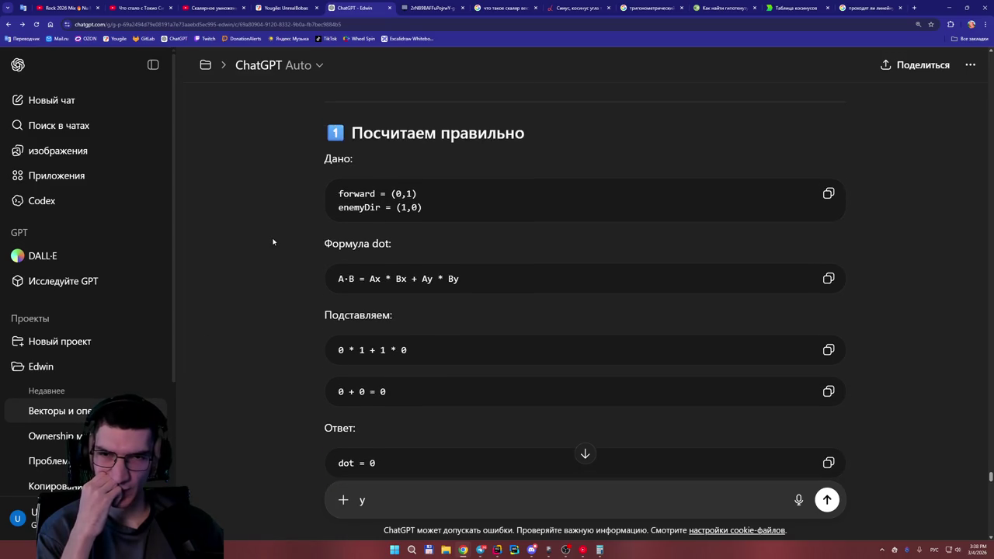
{"action": "scroll", "coordinate": [274, 240], "scroll_direction": "up", "scroll_amount": 3}
{"action": "scroll", "coordinate": [274, 240], "scroll_direction": "down", "scroll_amount": 7}
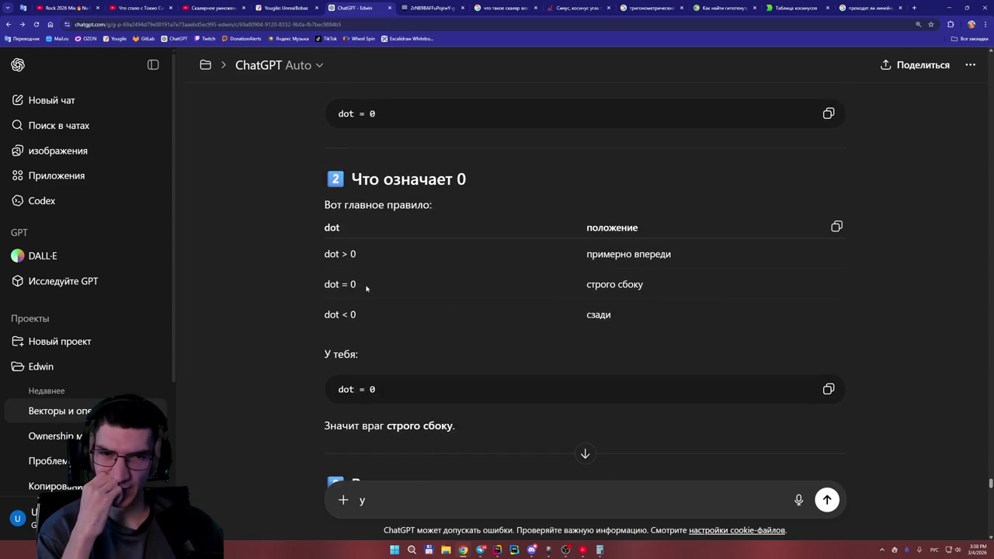
{"action": "scroll", "coordinate": [581, 293], "scroll_direction": "up", "scroll_amount": 1}
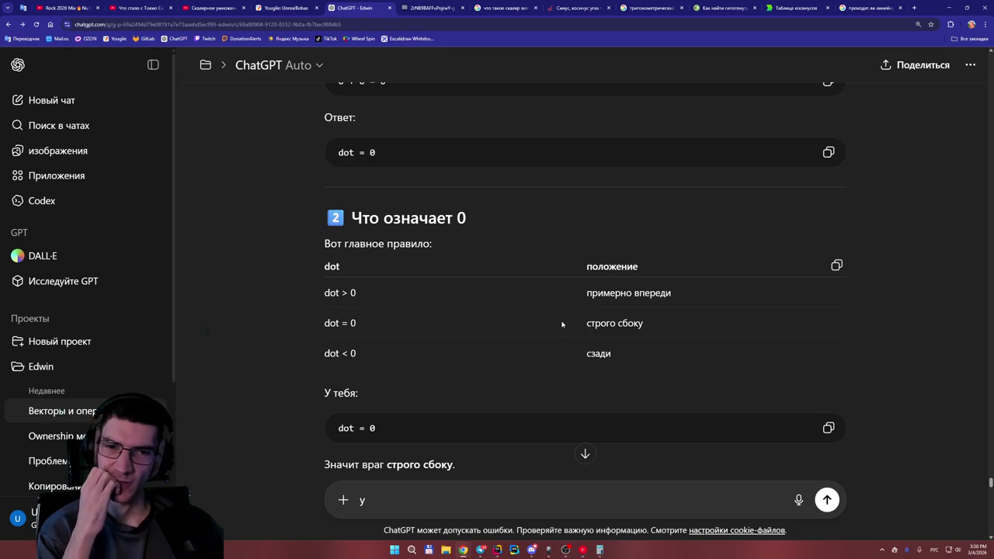
{"action": "left_click_drag", "start_coordinate": [626, 292], "coordinate": [601, 293]}
{"action": "left_click", "coordinate": [555, 301]}
{"action": "scroll", "coordinate": [554, 299], "scroll_direction": "down", "scroll_amount": 2}
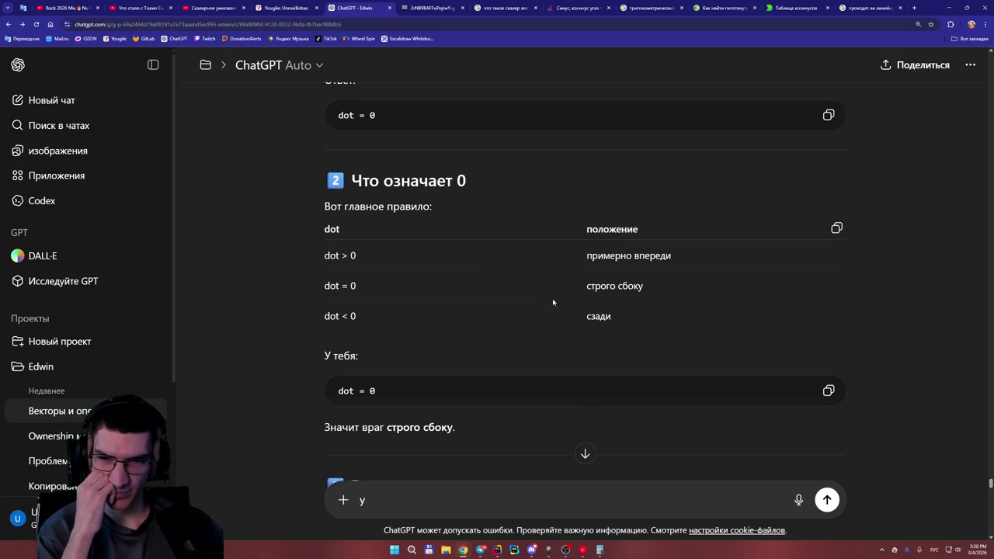
{"action": "scroll", "coordinate": [553, 302], "scroll_direction": "down", "scroll_amount": 3}
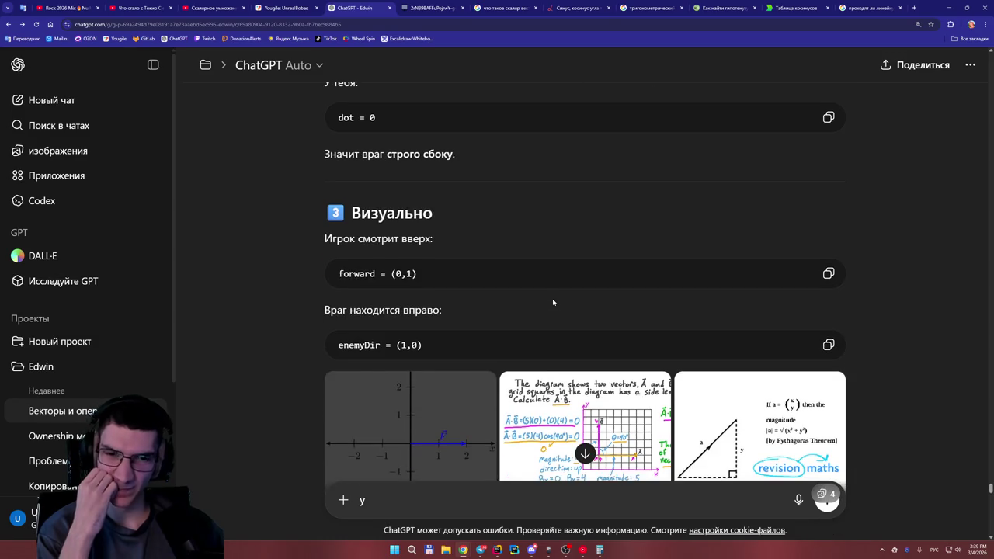
{"action": "scroll", "coordinate": [552, 299], "scroll_direction": "down", "scroll_amount": 1}
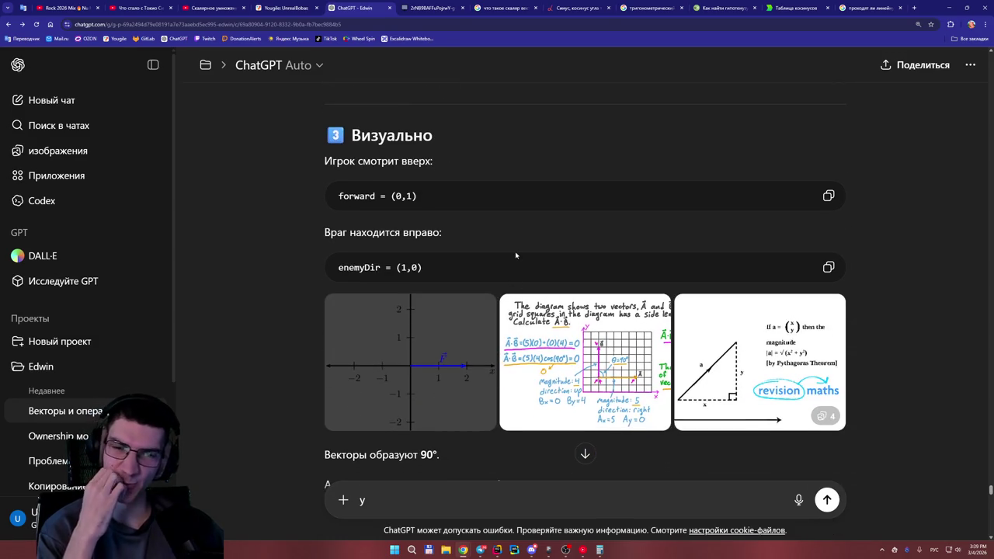
{"action": "scroll", "coordinate": [516, 255], "scroll_direction": "down", "scroll_amount": 1}
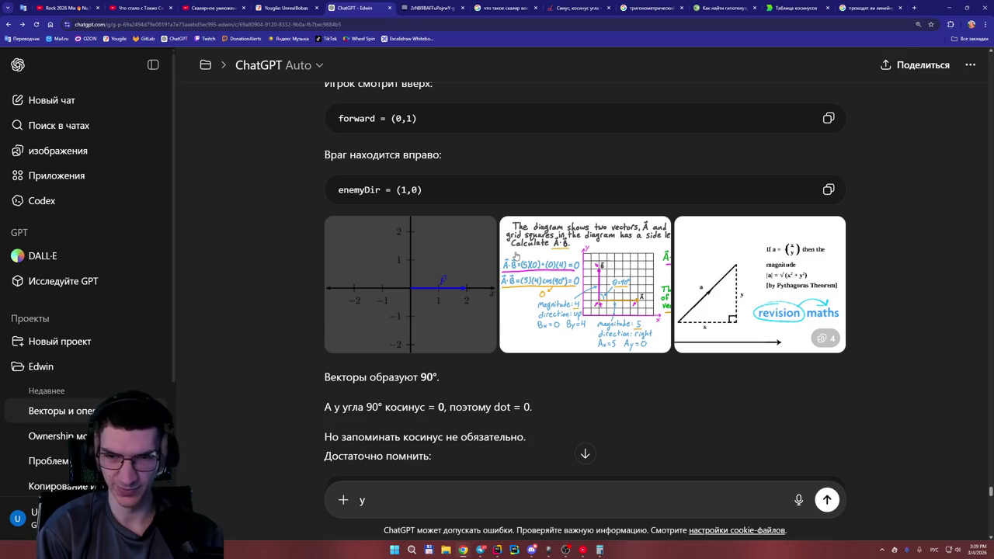
{"action": "scroll", "coordinate": [520, 256], "scroll_direction": "down", "scroll_amount": 4}
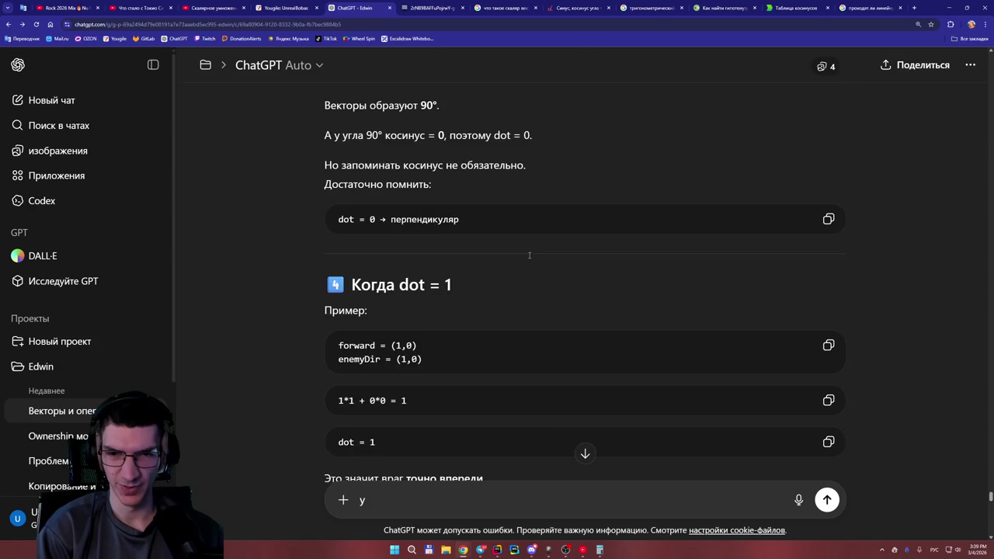
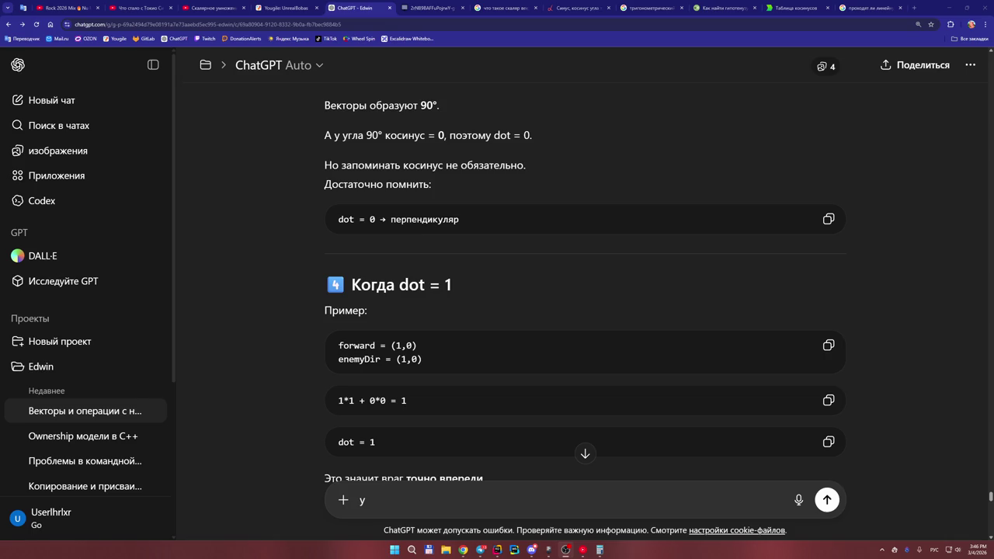
Scroll the dot product answer down to section 6 and its `if (dot > 0.7)` enemyInFront check.
{"action": "scroll", "coordinate": [537, 284], "scroll_direction": "down", "scroll_amount": 1}
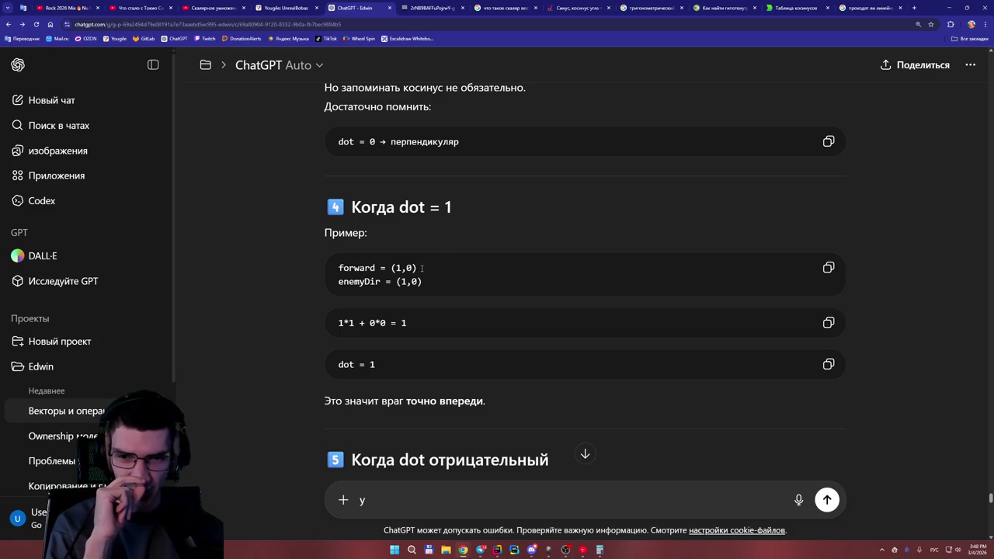
{"action": "scroll", "coordinate": [505, 329], "scroll_direction": "down", "scroll_amount": 3}
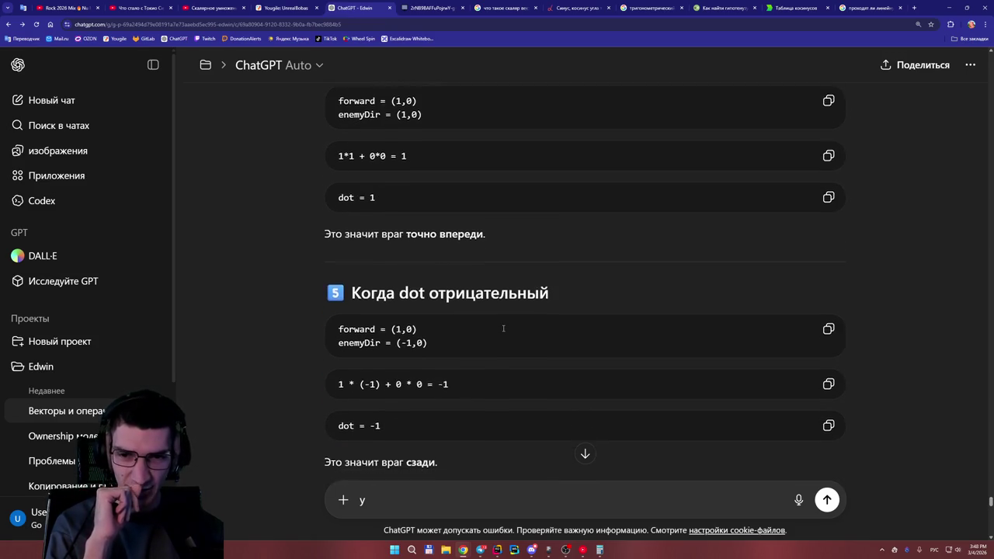
{"action": "scroll", "coordinate": [507, 326], "scroll_direction": "down", "scroll_amount": 1}
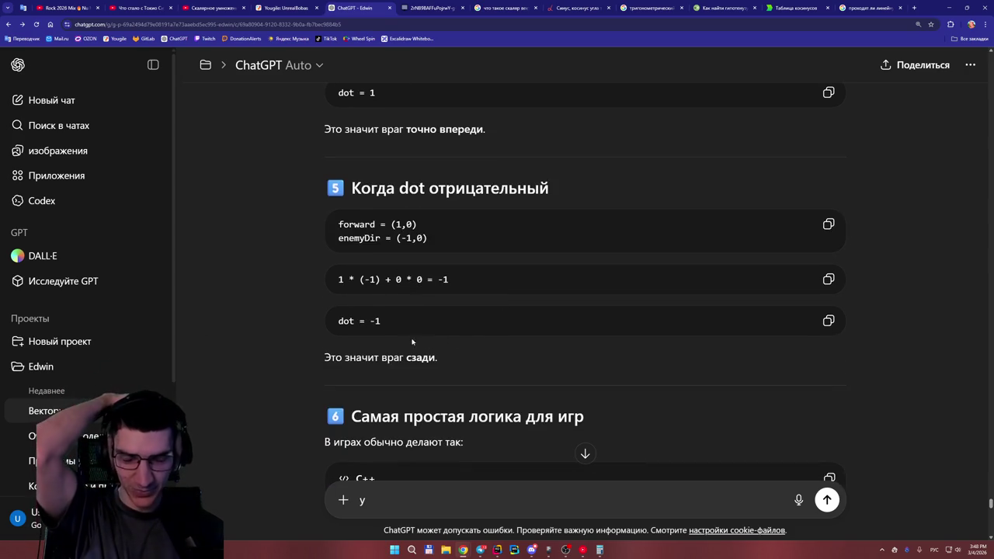
{"action": "scroll", "coordinate": [445, 333], "scroll_direction": "down", "scroll_amount": 2}
{"action": "scroll", "coordinate": [557, 257], "scroll_direction": "down", "scroll_amount": 1}
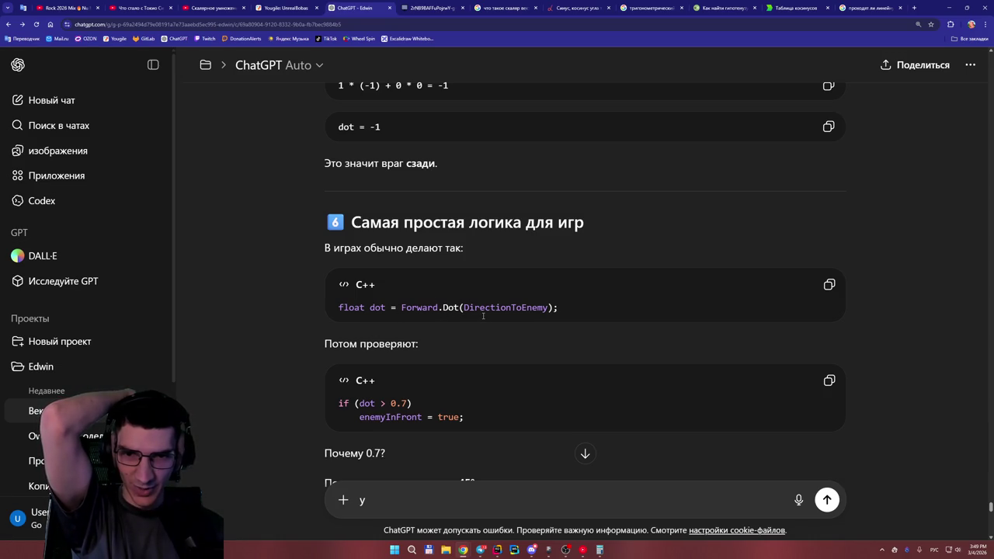
Highlight Forward, dot and the Forward.Dot(DirectionToEnemy) call in the code line, clearing each after.
{"action": "double_click", "coordinate": [412, 308]}
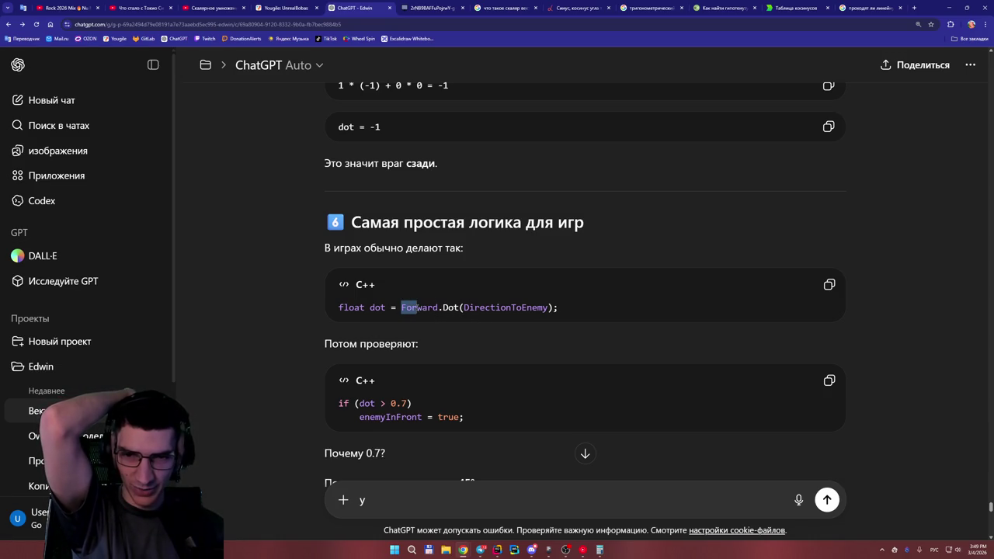
{"action": "left_click", "coordinate": [456, 312]}
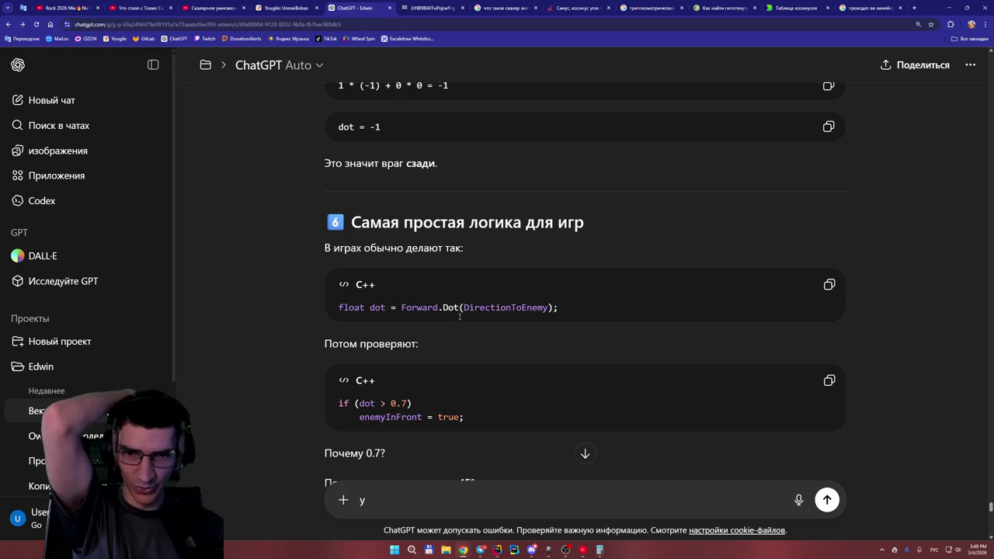
{"action": "double_click", "coordinate": [379, 309]}
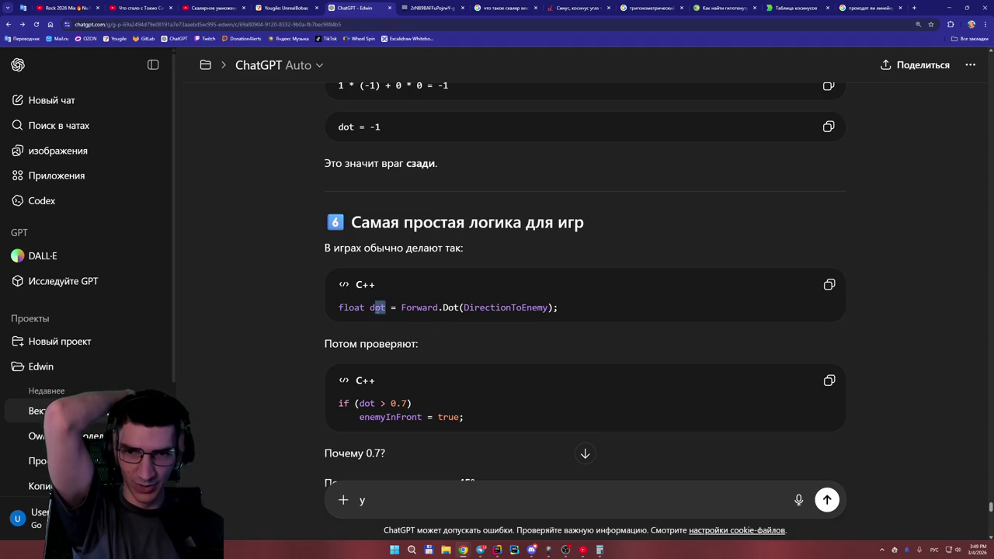
{"action": "left_click", "coordinate": [375, 316]}
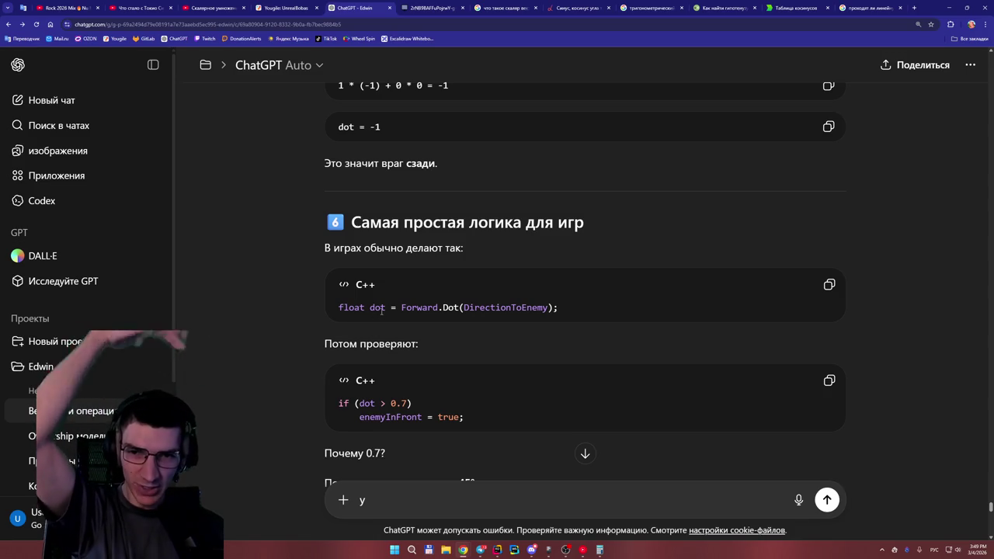
{"action": "left_click_drag", "start_coordinate": [381, 310], "coordinate": [586, 316]}
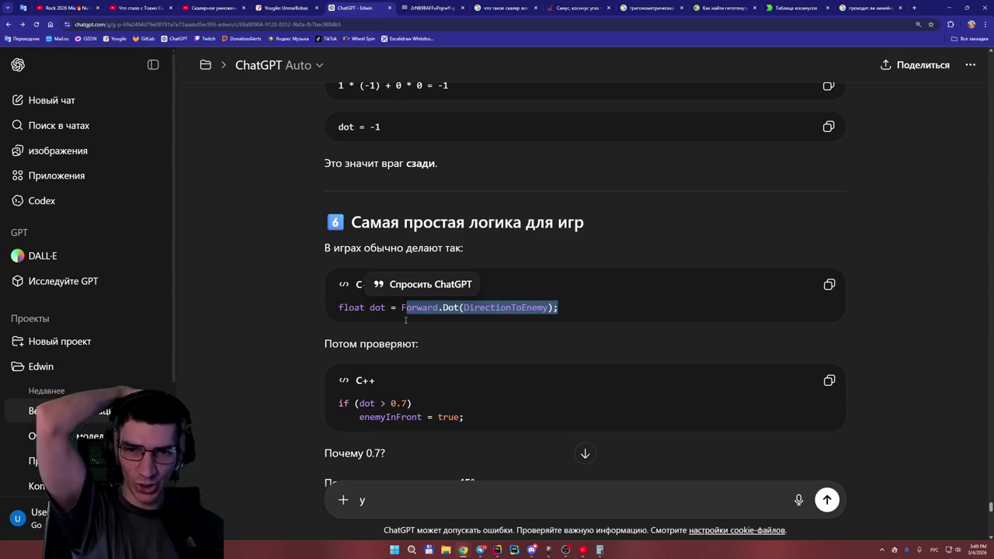
{"action": "left_click", "coordinate": [401, 315]}
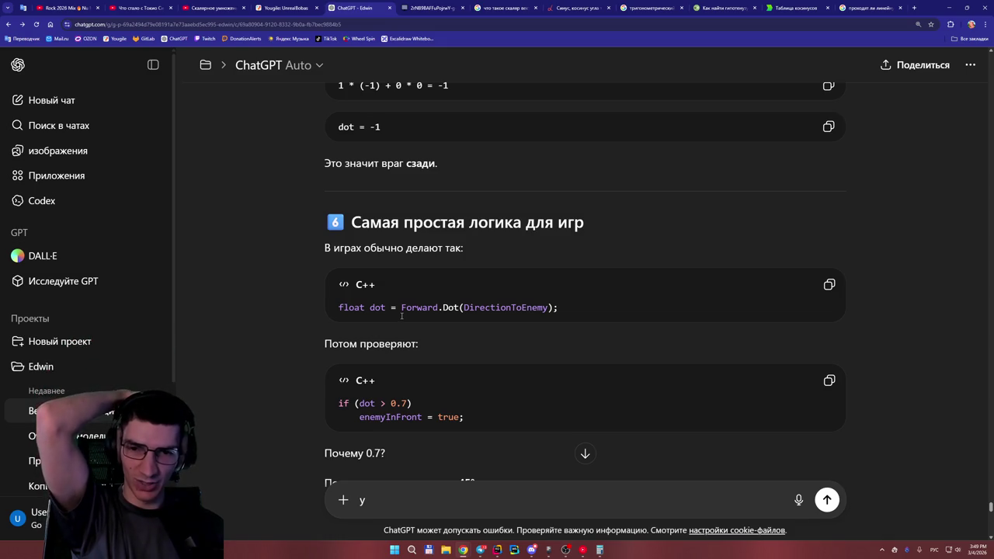
Scroll to 'Почему 0.7?', briefly highlight the 0.7 threshold, then go to the cosine table page.
{"action": "scroll", "coordinate": [402, 315], "scroll_direction": "down", "scroll_amount": 1}
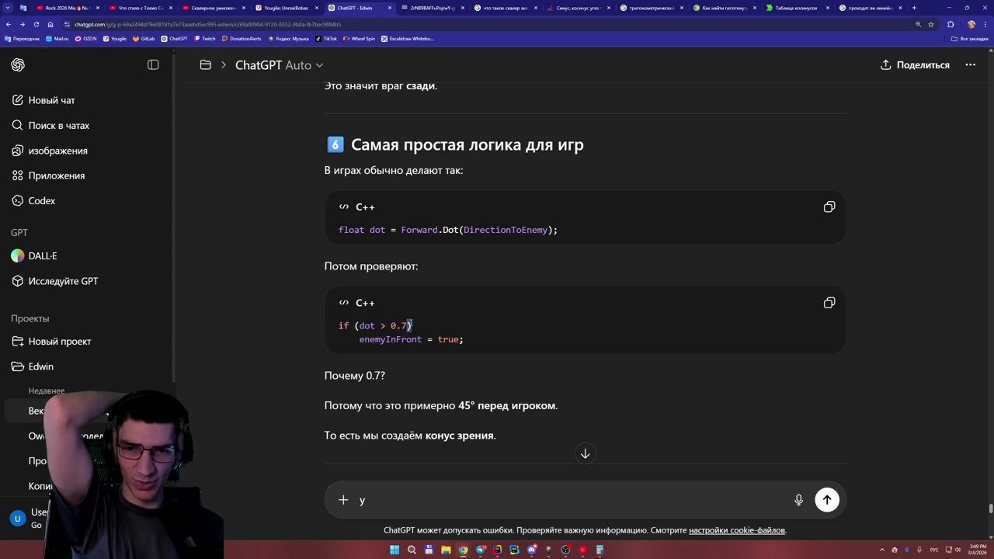
{"action": "left_click_drag", "start_coordinate": [411, 325], "coordinate": [401, 325]}
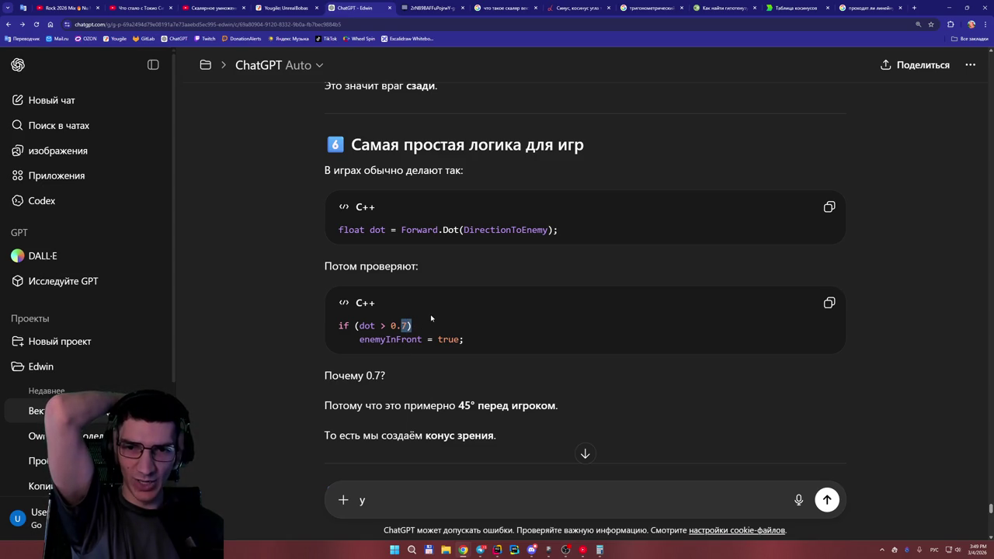
{"action": "left_click", "coordinate": [389, 325]}
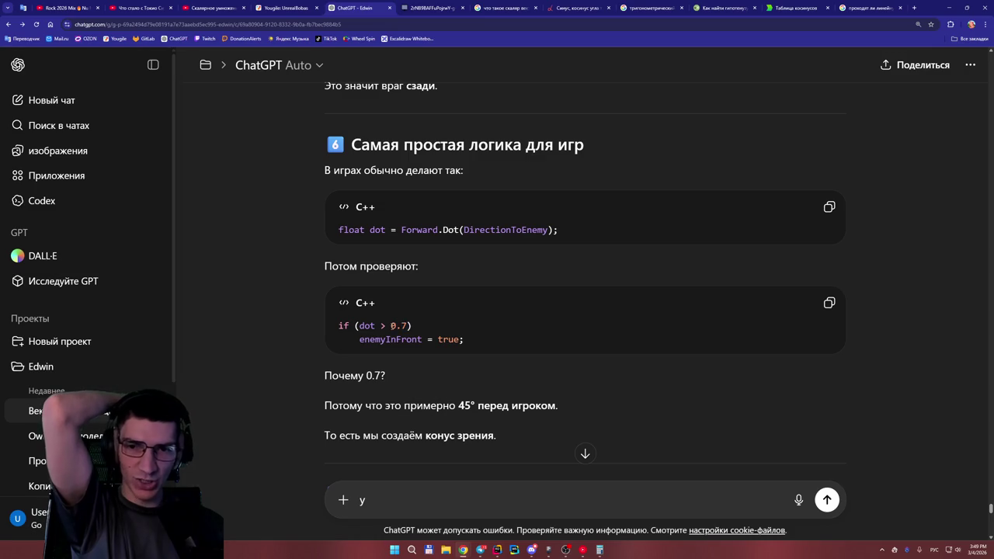
{"action": "left_click", "coordinate": [795, 8]}
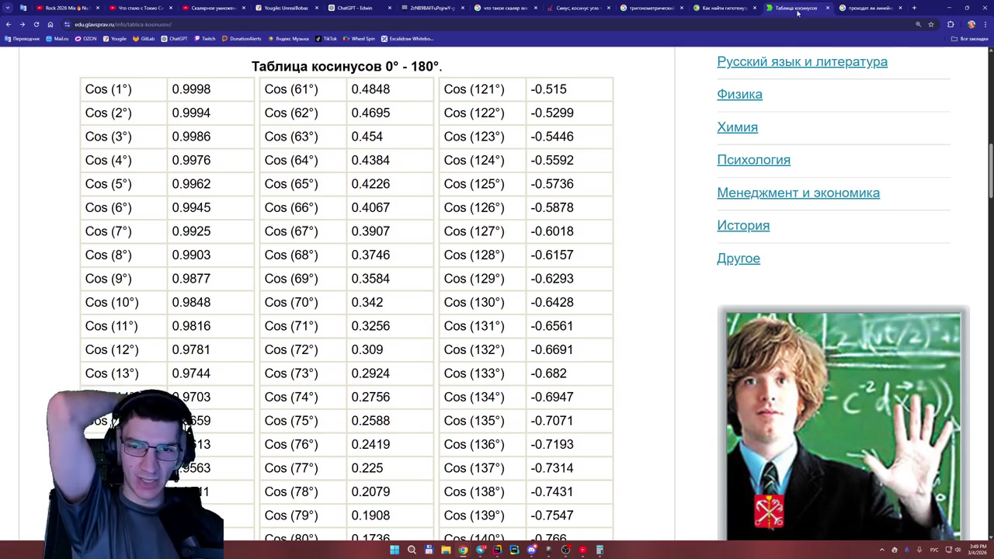
Check cos(45°) = 0.7071 in the cosine table and return to the ChatGPT conversation.
{"action": "scroll", "coordinate": [211, 513], "scroll_direction": "up", "scroll_amount": 2}
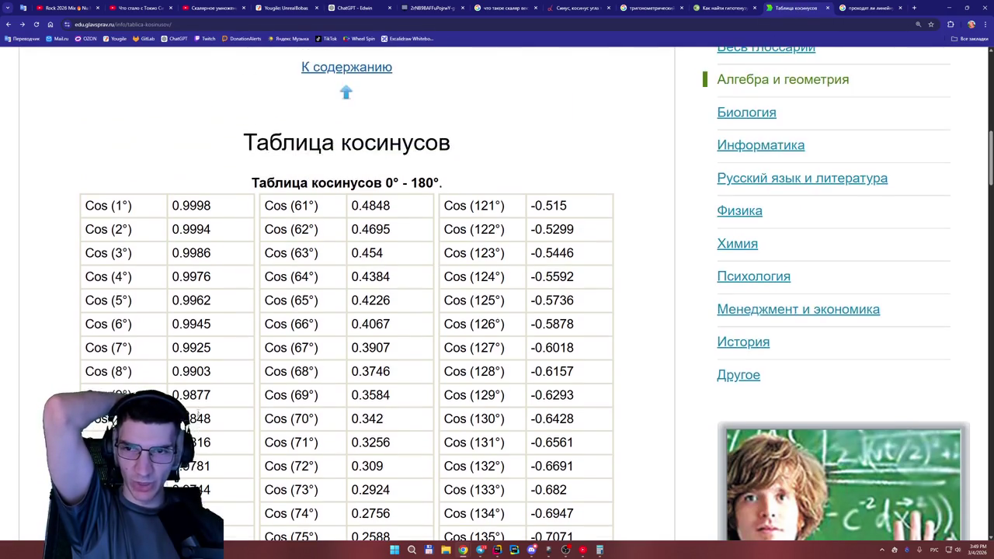
{"action": "scroll", "coordinate": [206, 409], "scroll_direction": "down", "scroll_amount": 10}
{"action": "scroll", "coordinate": [206, 409], "scroll_direction": "down", "scroll_amount": 1}
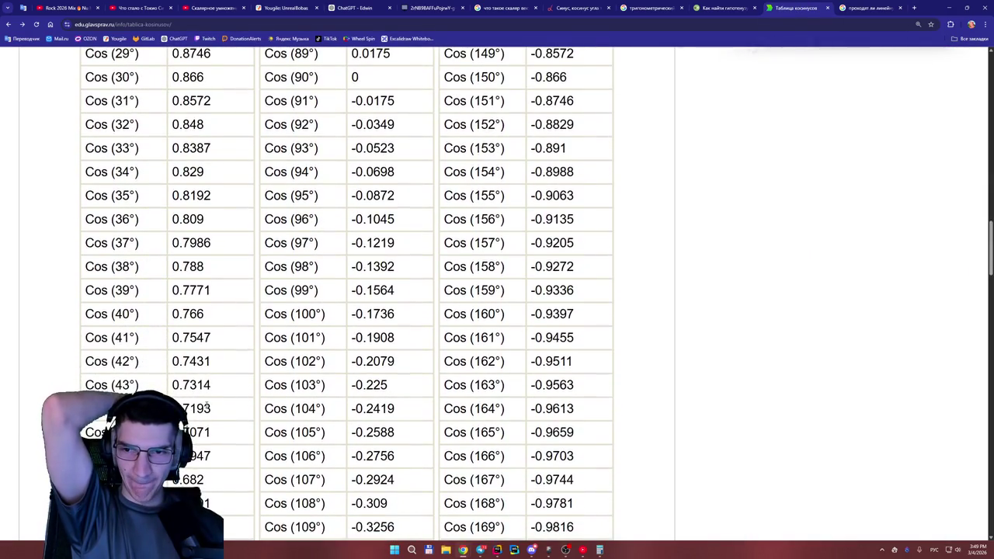
{"action": "scroll", "coordinate": [203, 384], "scroll_direction": "down", "scroll_amount": 1}
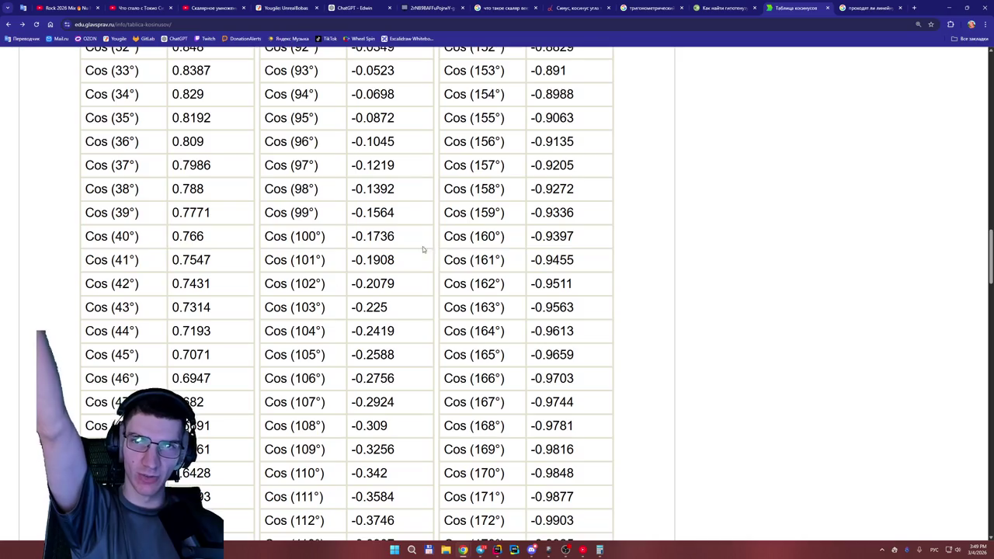
{"action": "left_click", "coordinate": [357, 8]}
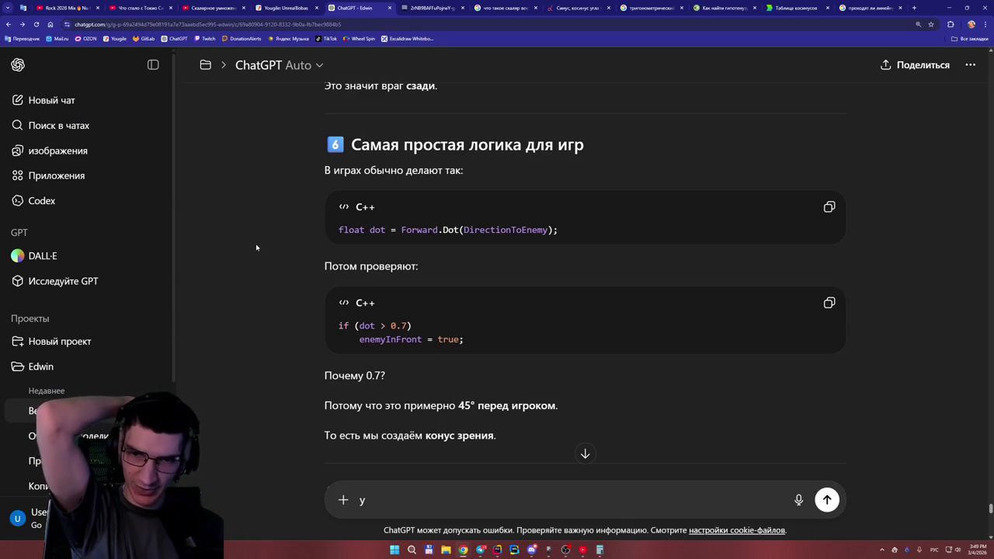
Scroll the answer on to section 7 'Главное, что нужно запомнить'.
{"action": "scroll", "coordinate": [257, 247], "scroll_direction": "down", "scroll_amount": 1}
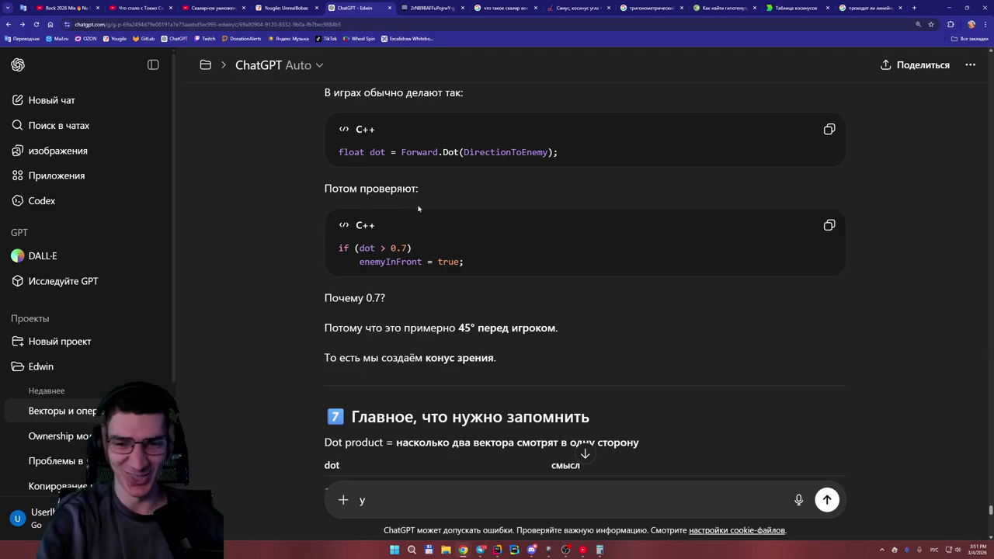
Scroll past the table of dot values 1, 0.7, 0, -1 to the (3,2)·(4,-2) = 8 example.
{"action": "scroll", "coordinate": [451, 220], "scroll_direction": "down", "scroll_amount": 2}
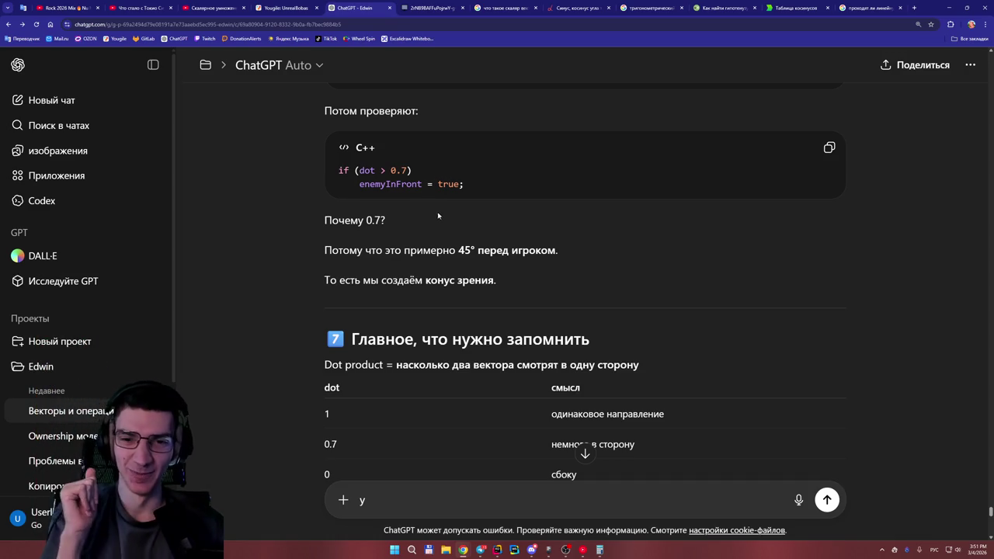
{"action": "scroll", "coordinate": [440, 216], "scroll_direction": "down", "scroll_amount": 3}
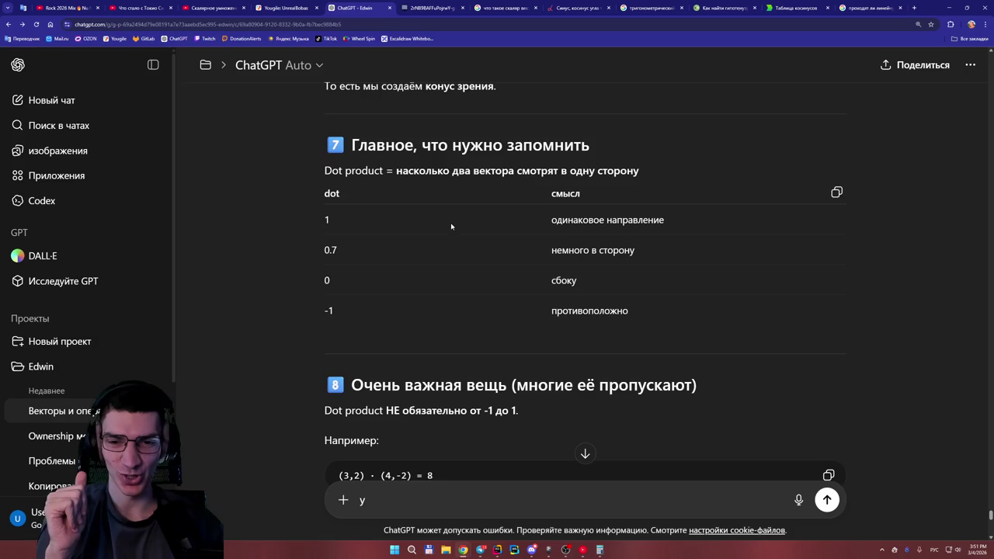
{"action": "scroll", "coordinate": [451, 224], "scroll_direction": "down", "scroll_amount": 2}
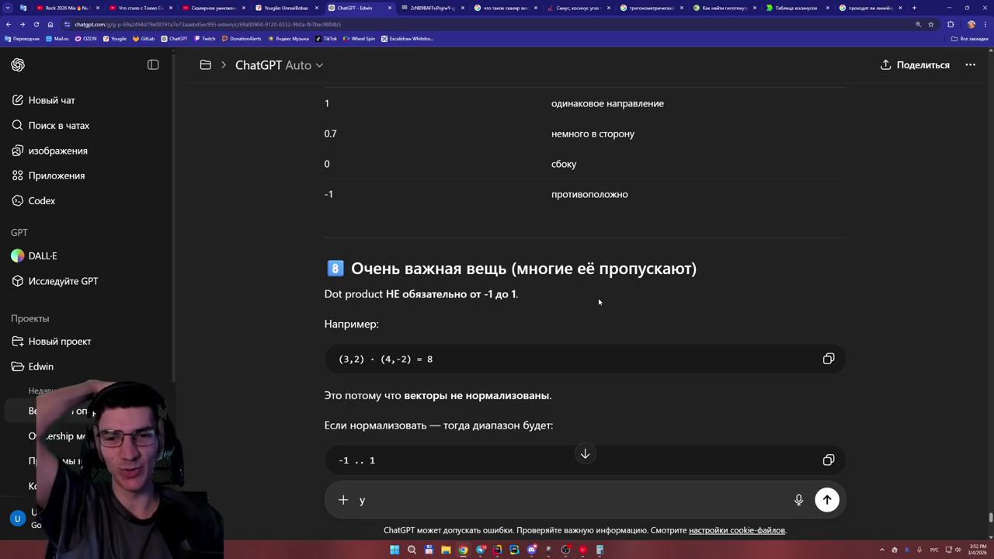
Scroll back up and briefly select the 0.7 threshold in the code line.
{"action": "scroll", "coordinate": [572, 297], "scroll_direction": "up", "scroll_amount": 3}
{"action": "scroll", "coordinate": [417, 207], "scroll_direction": "up", "scroll_amount": 2}
{"action": "left_click_drag", "start_coordinate": [410, 209], "coordinate": [391, 209]}
{"action": "left_click", "coordinate": [409, 209]}
{"action": "left_click", "coordinate": [430, 211]}
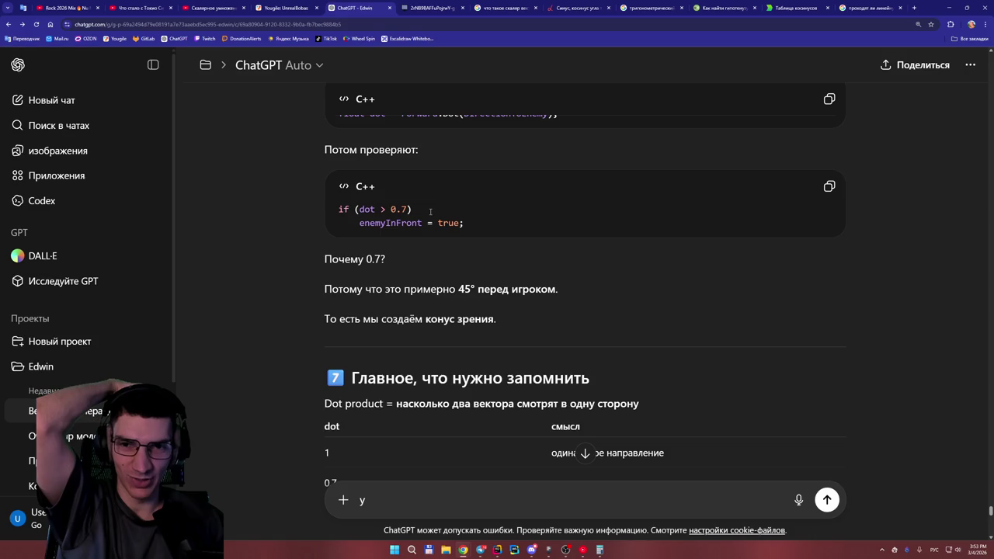
Read down to the section 9 quiz (forward (1,0), enemyDir (0.5,0.5)) and switch to the whiteboard.
{"action": "scroll", "coordinate": [429, 210], "scroll_direction": "down", "scroll_amount": 1}
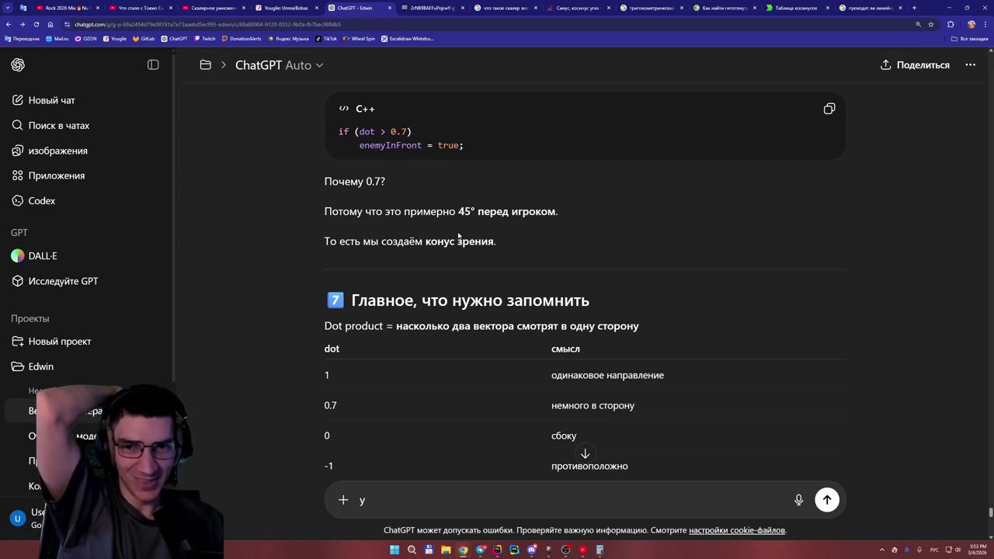
{"action": "scroll", "coordinate": [466, 233], "scroll_direction": "down", "scroll_amount": 2}
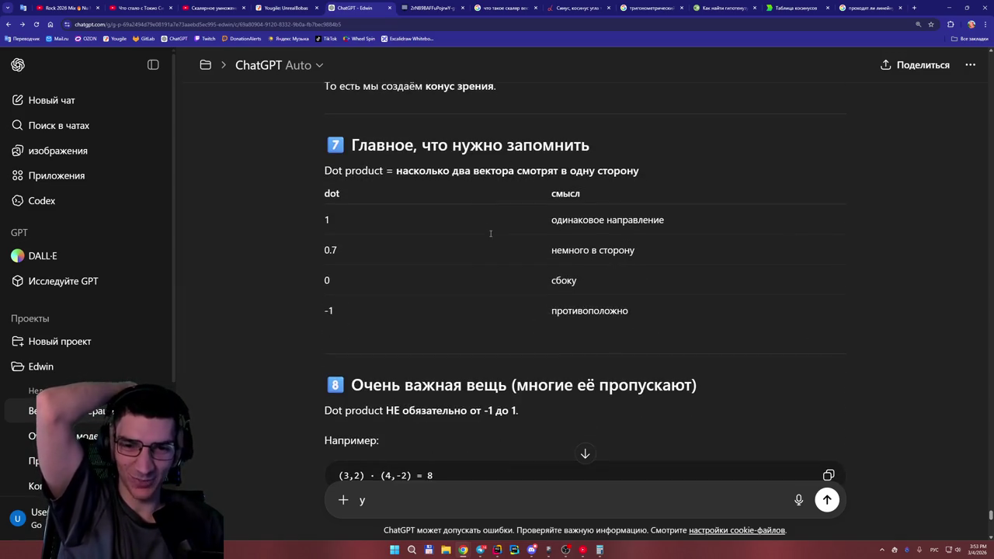
{"action": "scroll", "coordinate": [489, 236], "scroll_direction": "down", "scroll_amount": 3}
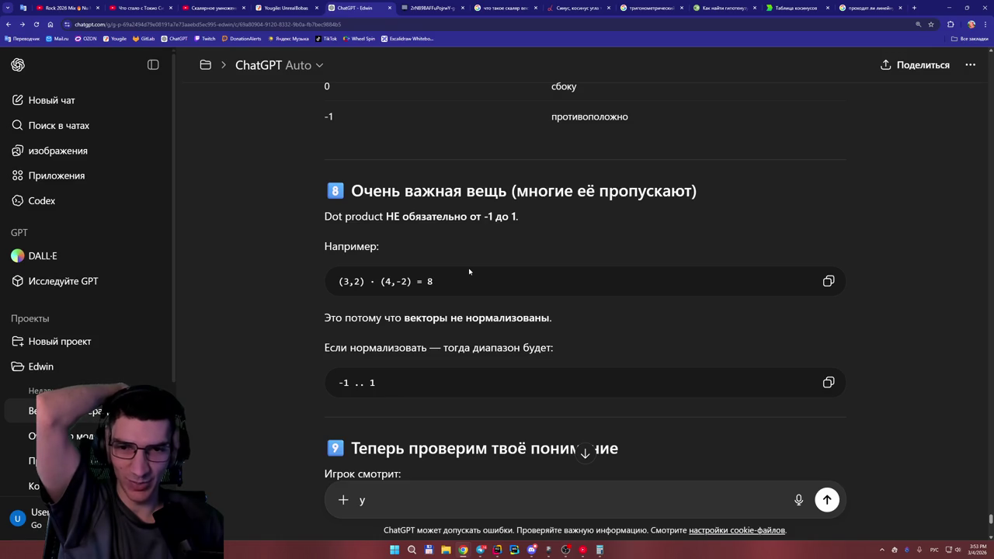
{"action": "scroll", "coordinate": [469, 271], "scroll_direction": "down", "scroll_amount": 2}
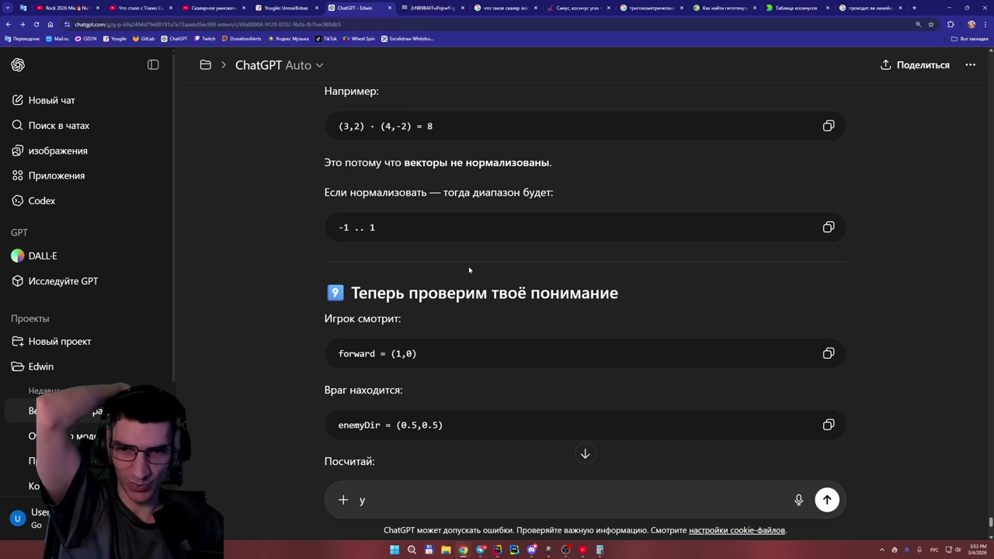
{"action": "scroll", "coordinate": [469, 269], "scroll_direction": "down", "scroll_amount": 2}
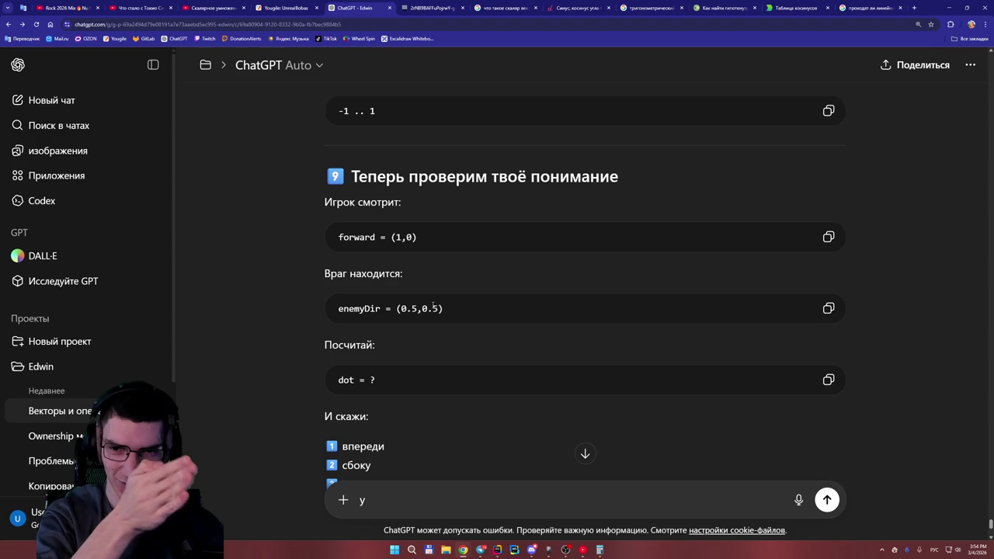
{"action": "left_click", "coordinate": [425, 8]}
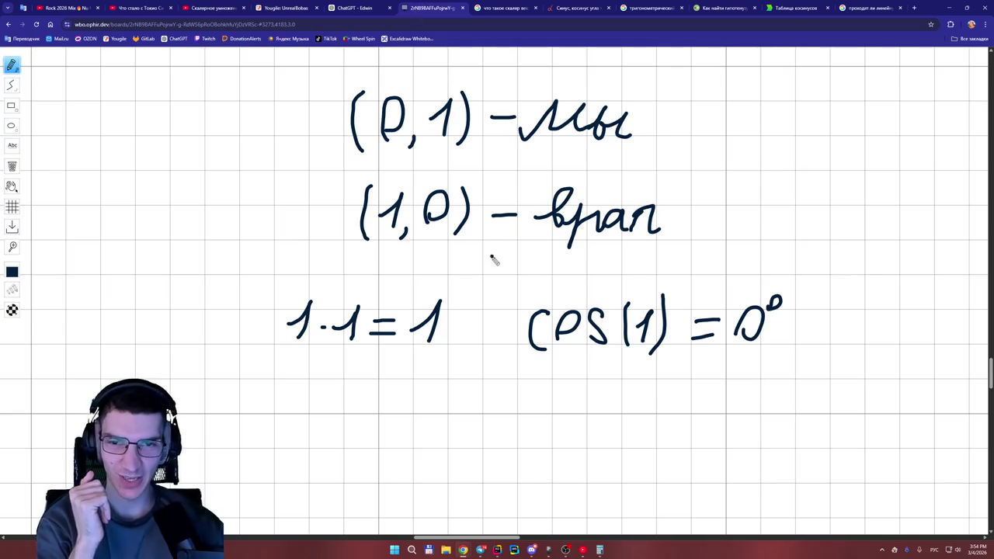
Scroll and zoom through the whiteboard notes, then pan to the (3,2)·(4,-2) = 8 worked example.
{"action": "scroll", "coordinate": [690, 289], "scroll_direction": "up", "scroll_amount": 3}
{"action": "scroll", "coordinate": [690, 289], "scroll_direction": "down", "scroll_amount": 3}
{"action": "scroll", "coordinate": [688, 284], "scroll_direction": "up", "scroll_amount": 10}
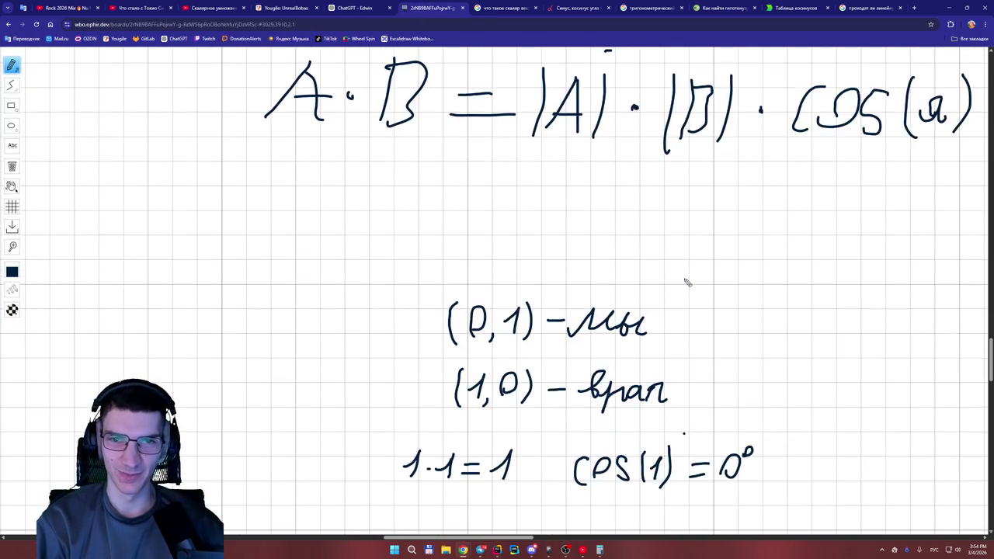
{"action": "scroll", "coordinate": [687, 281], "scroll_direction": "up", "scroll_amount": 15}
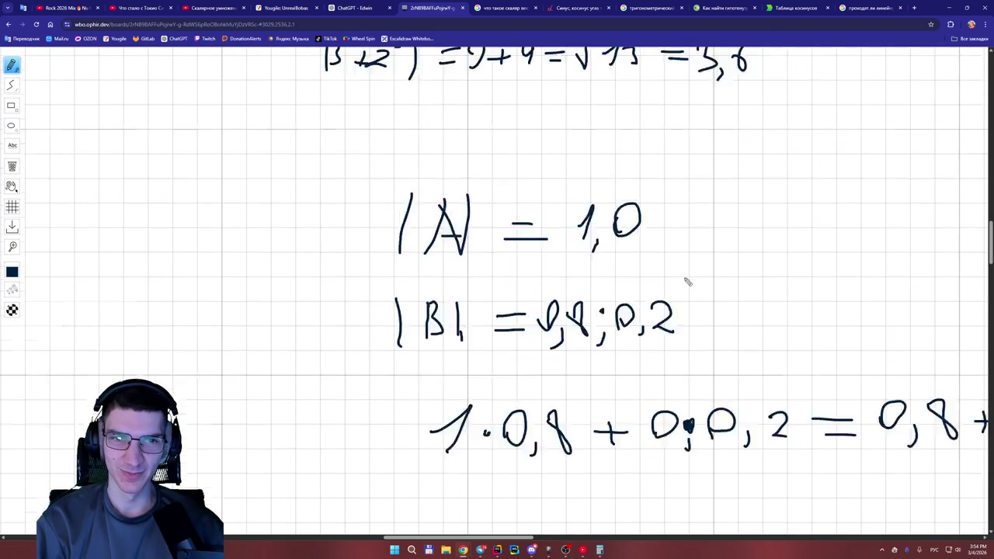
{"action": "scroll", "coordinate": [688, 281], "scroll_direction": "down", "scroll_amount": 5}
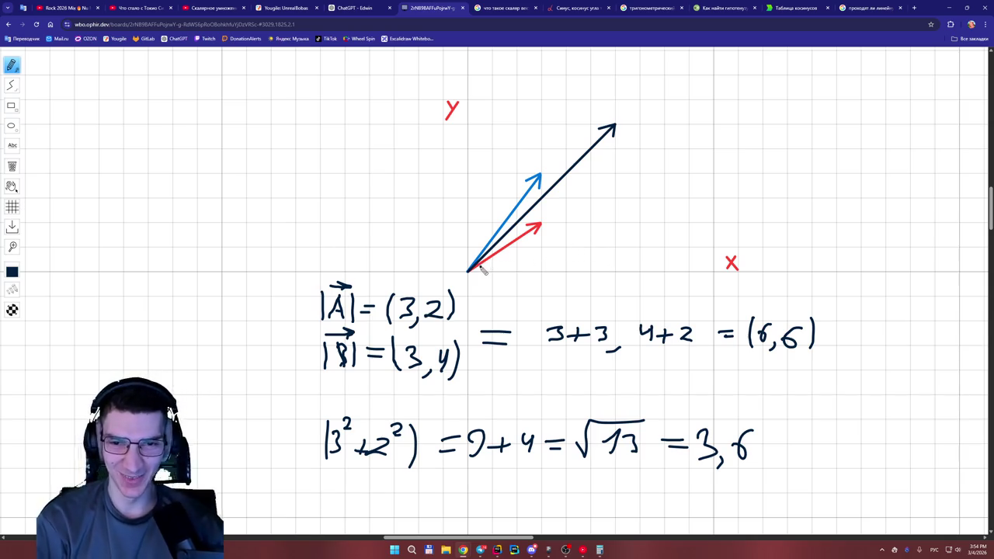
{"action": "scroll", "coordinate": [479, 286], "scroll_direction": "down", "scroll_amount": 5}
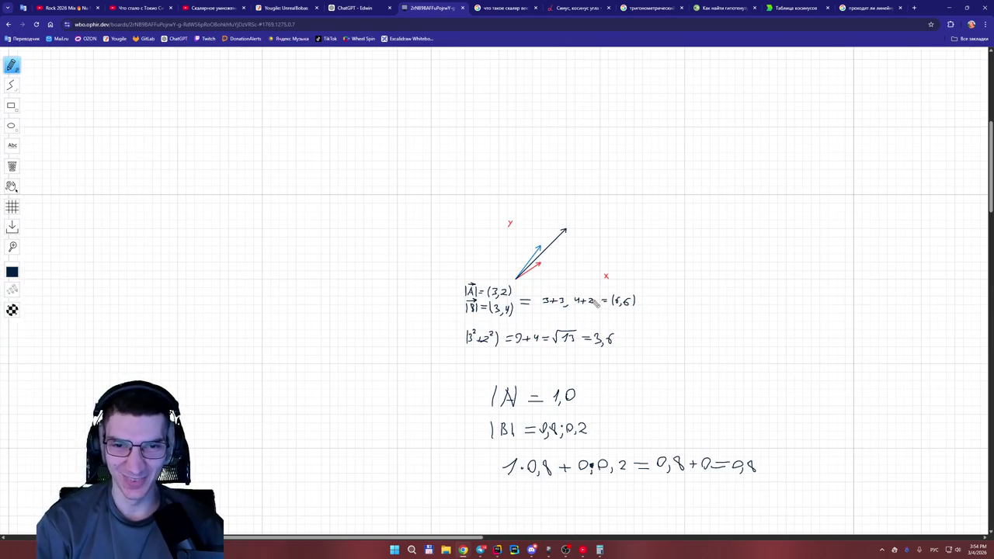
{"action": "scroll", "coordinate": [595, 301], "scroll_direction": "up", "scroll_amount": 3}
{"action": "scroll", "coordinate": [594, 300], "scroll_direction": "down", "scroll_amount": 3}
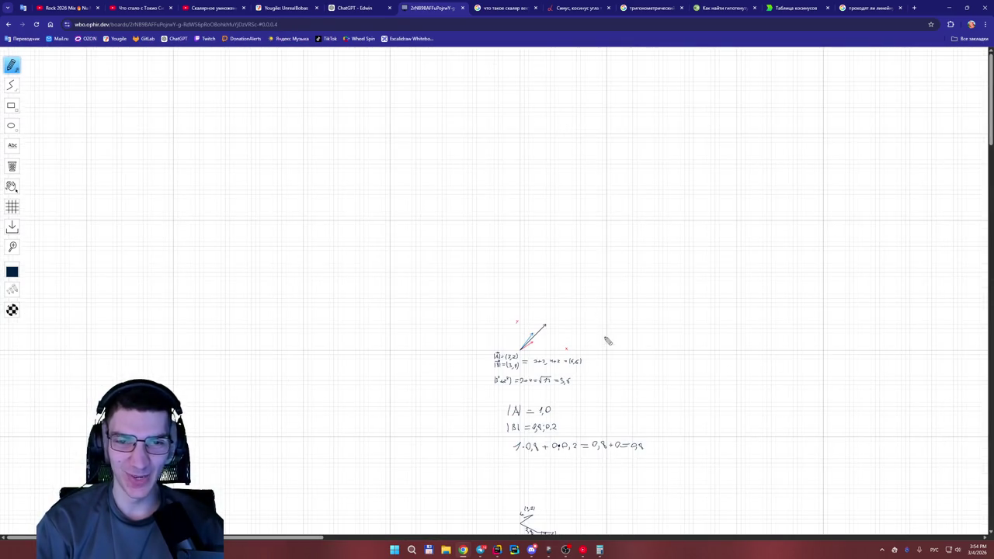
{"action": "scroll", "coordinate": [598, 334], "scroll_direction": "down", "scroll_amount": 3}
{"action": "scroll", "coordinate": [342, 311], "scroll_direction": "up", "scroll_amount": 3}
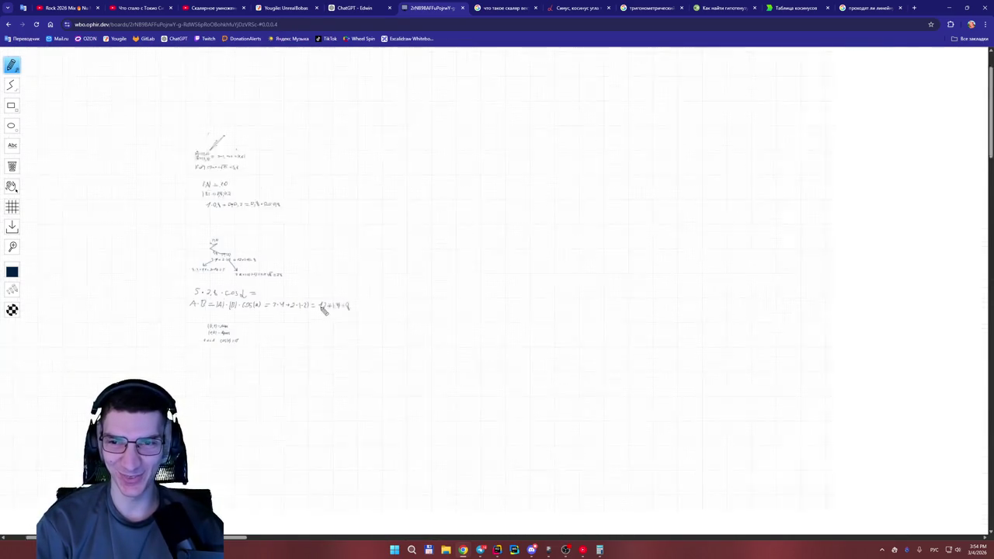
{"action": "scroll", "coordinate": [256, 377], "scroll_direction": "up", "scroll_amount": 5}
{"action": "mouse_move", "coordinate": [361, 537]}
{"action": "left_mouse_down"}
{"action": "mouse_move", "coordinate": [276, 536]}
{"action": "mouse_move", "coordinate": [315, 532]}
{"action": "left_mouse_up"}
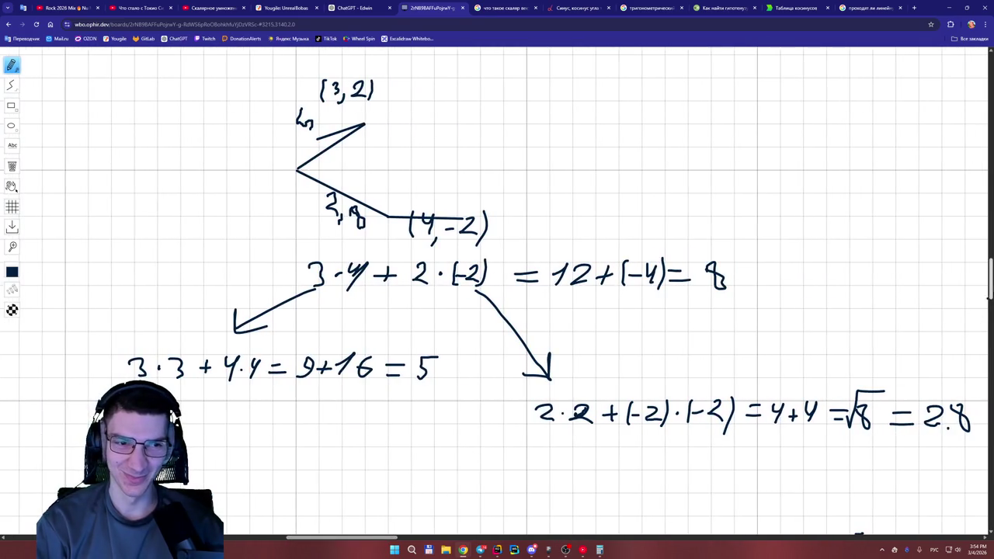